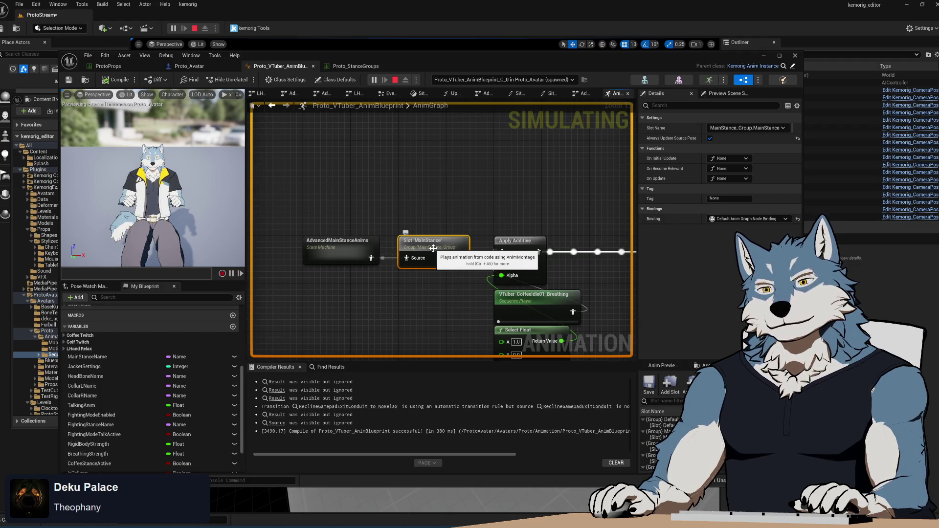
# Glance at Proto_StanceGroups, then play-test SitKeyboard from the AnimBlueprint and close the preview window.
pyautogui.click(361, 70)
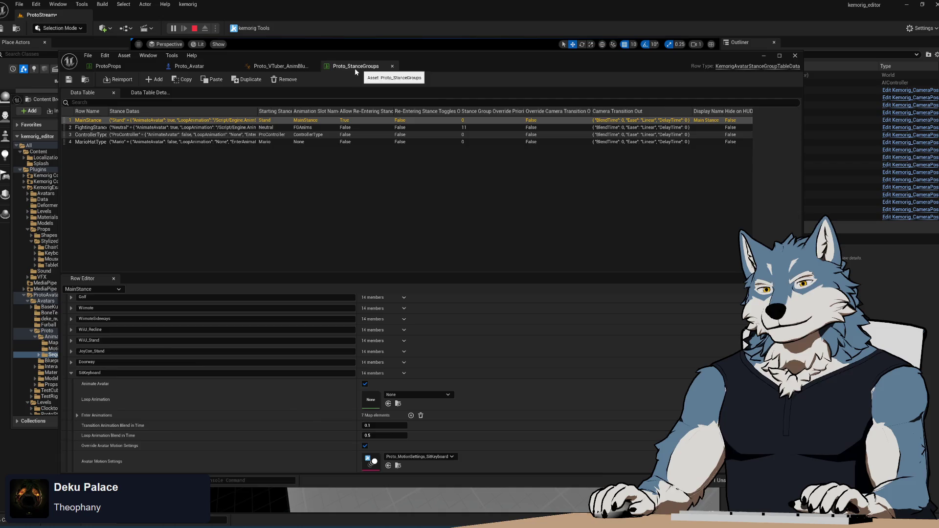
pyautogui.click(281, 66)
pyautogui.hotkey('alt', 'Tab')
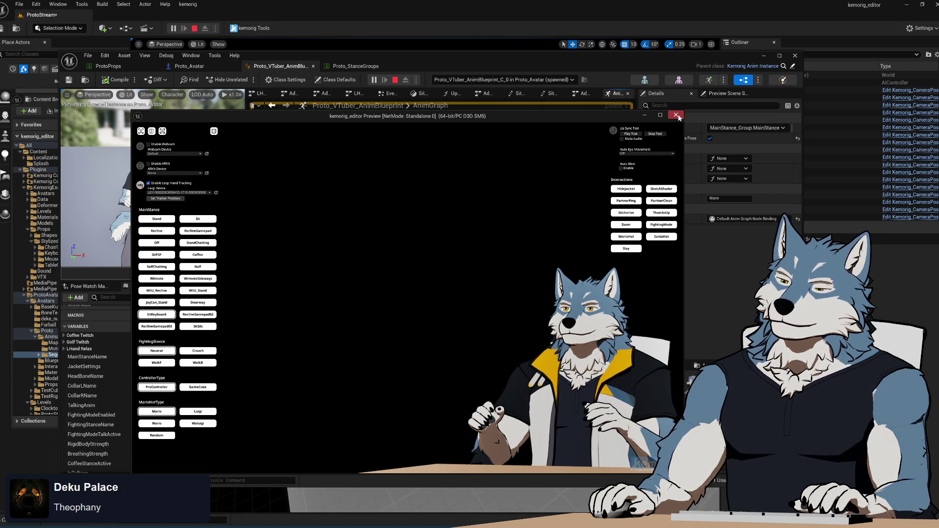
pyautogui.click(677, 116)
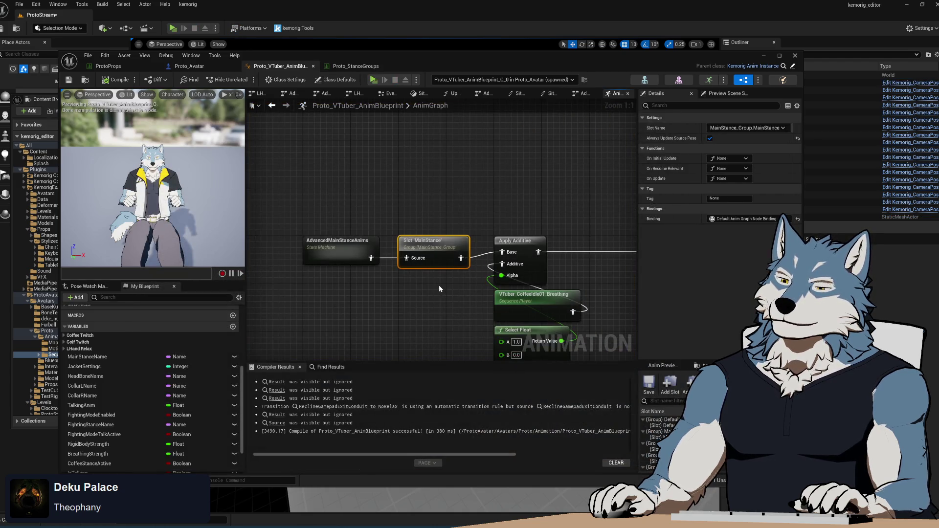
# Wire AdvancedMainStanceAnims directly into Apply Additive's Base pin and start Play-In-Editor.
pyautogui.moveTo(439, 286); pyautogui.dragTo(429, 273)
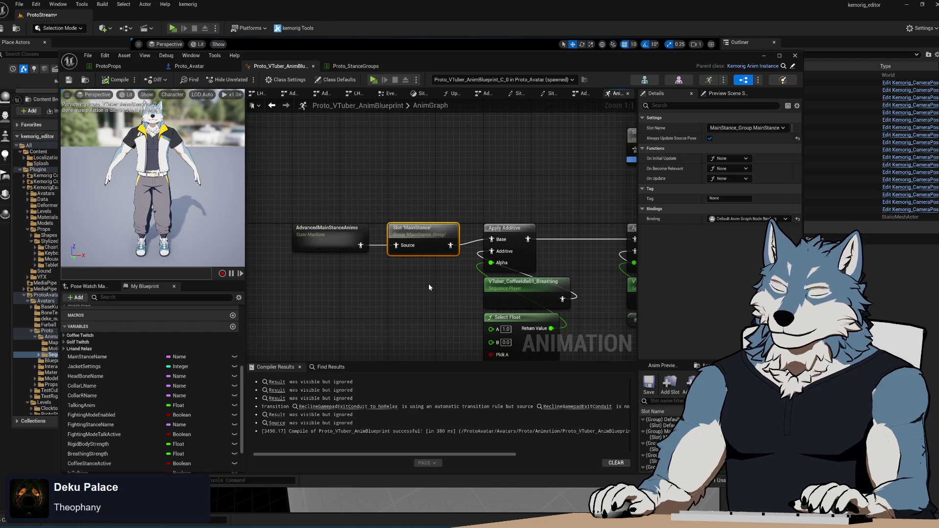
pyautogui.moveTo(361, 245)
pyautogui.mouseDown()
pyautogui.moveTo(419, 275)
pyautogui.moveTo(491, 239)
pyautogui.mouseUp()
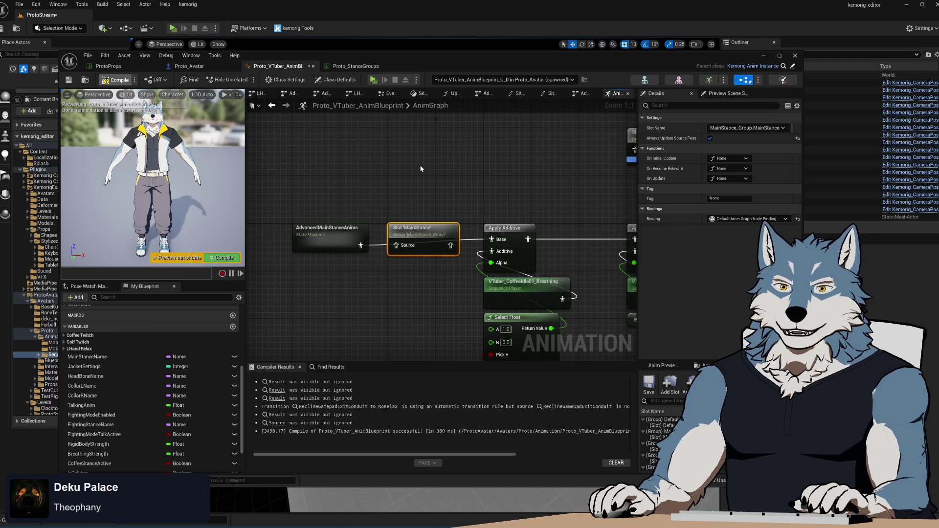
pyautogui.click(374, 80)
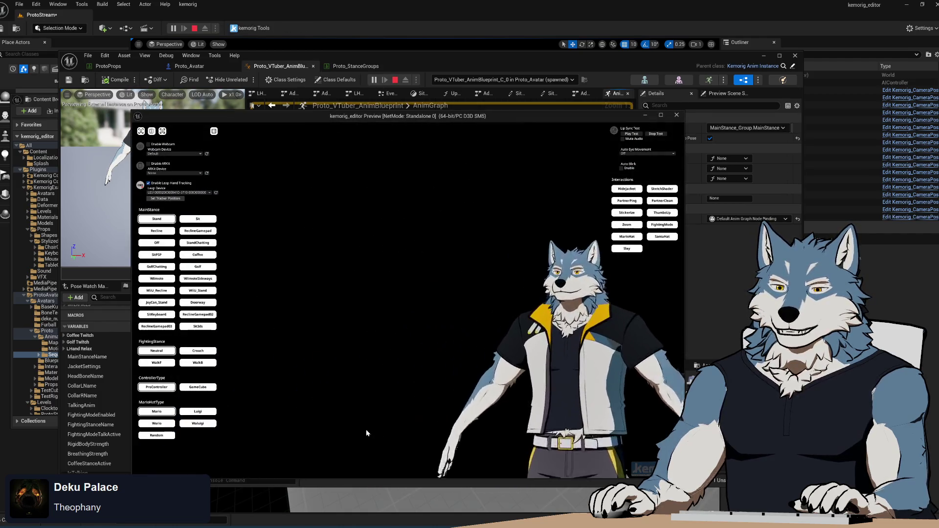
# Switch the preview avatar to SitKeyboard, then close the Standalone preview window.
pyautogui.click(152, 317)
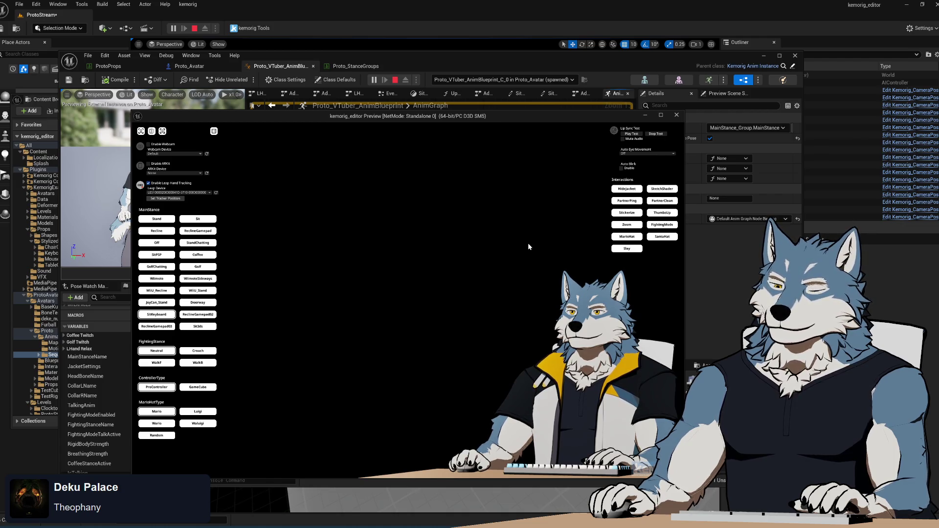
pyautogui.click(677, 116)
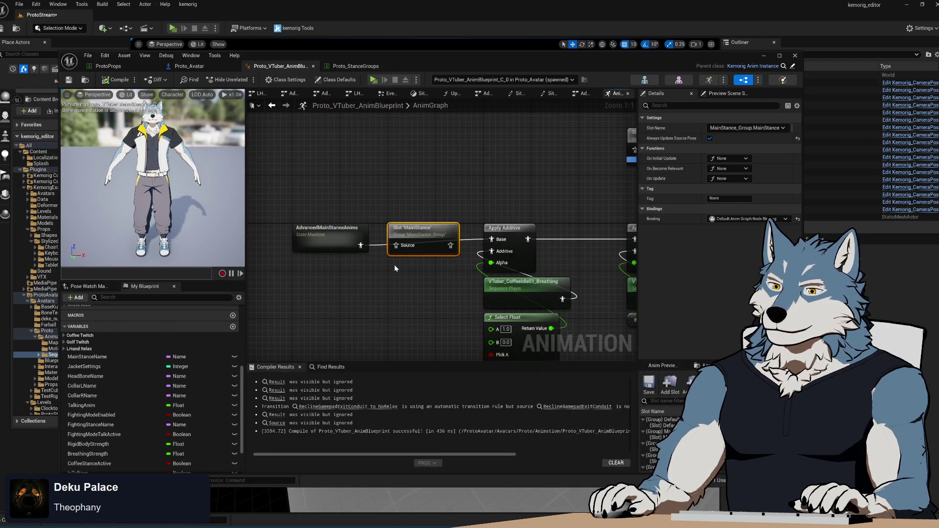
# In the SitKeyboard state, wire the Sequence Player into Output Animation Pose and save.
pyautogui.doubleClick(339, 227)
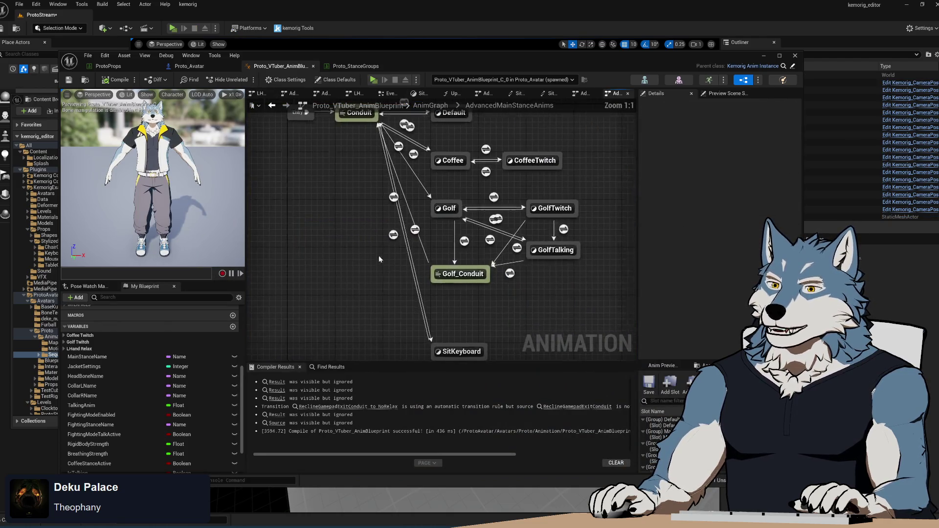
pyautogui.doubleClick(399, 239)
pyautogui.moveTo(347, 206)
pyautogui.mouseDown()
pyautogui.moveTo(412, 216)
pyautogui.moveTo(534, 158)
pyautogui.mouseUp()
pyautogui.hotkey('ctrl', 's')
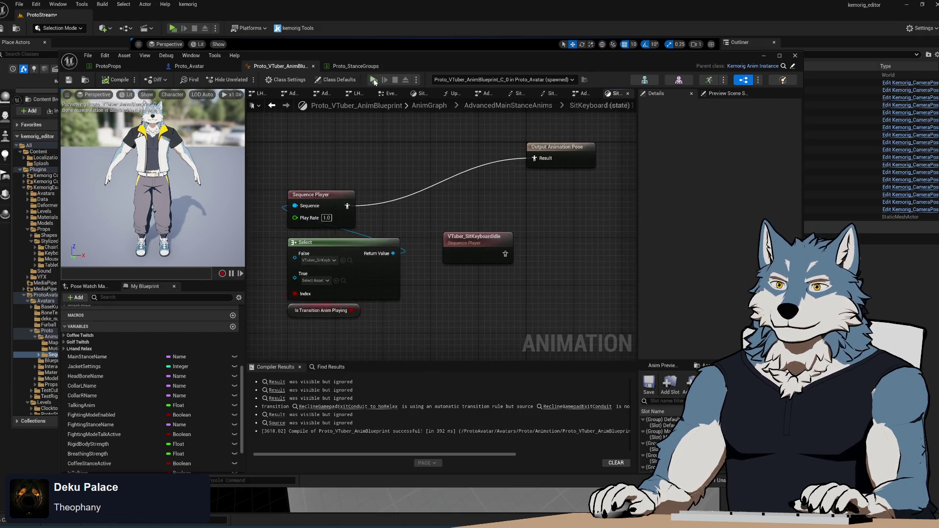
# Play-test SitKeyboard, stop play, and go back up to open the Proto_StanceGroups table.
pyautogui.hotkey('alt', 'p')
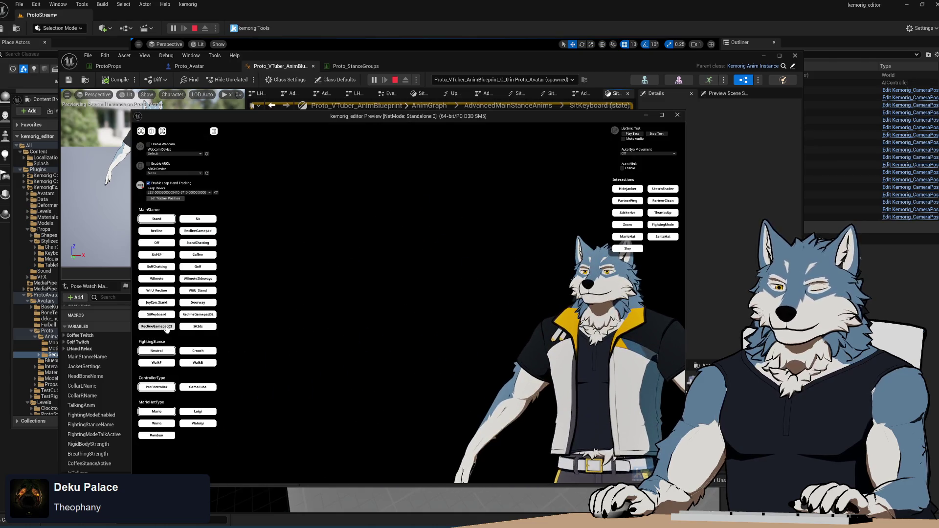
pyautogui.click(159, 316)
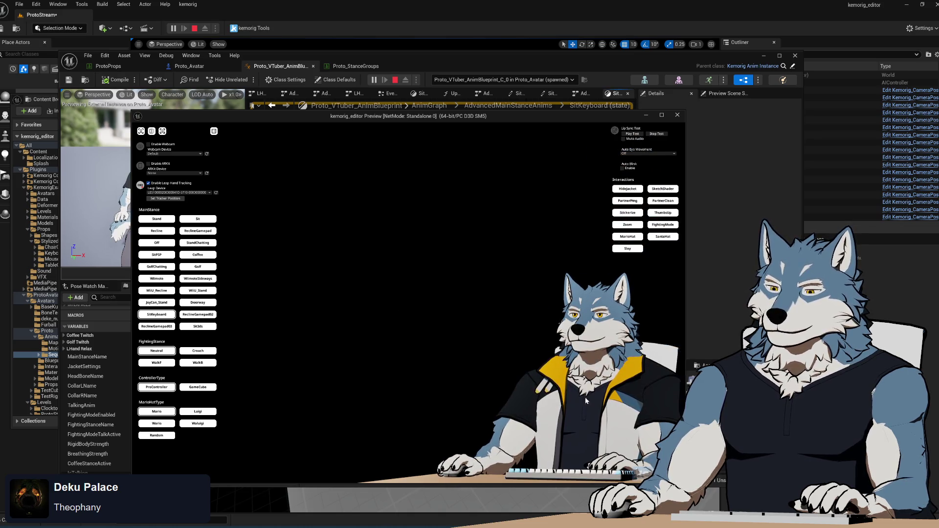
pyautogui.press('Escape')
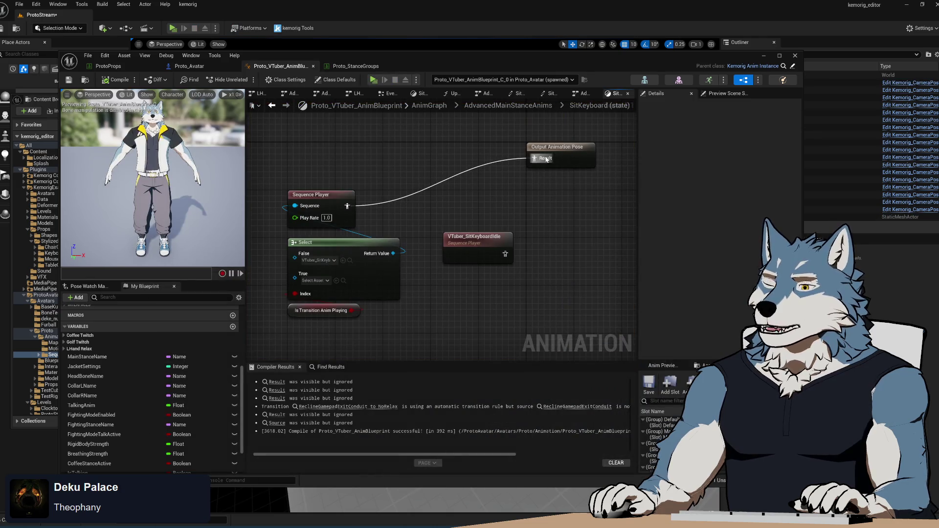
pyautogui.click(271, 105)
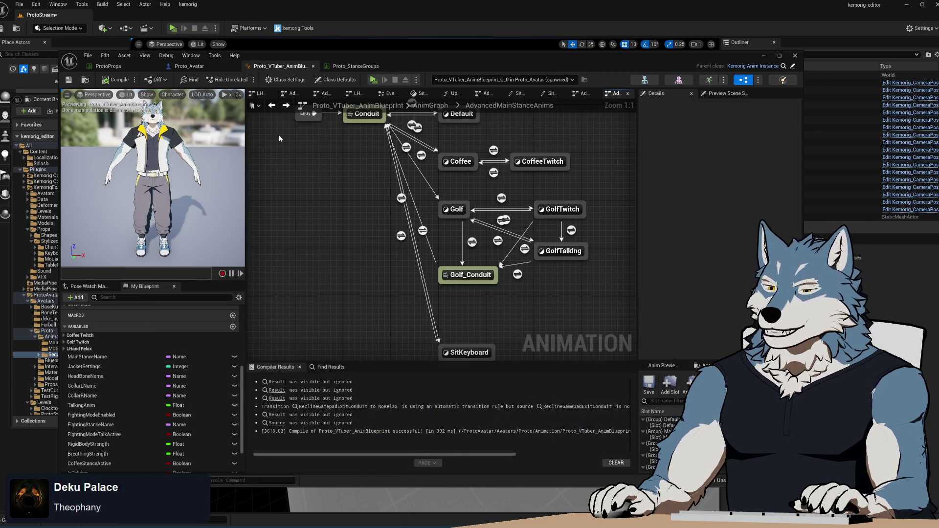
pyautogui.click(271, 106)
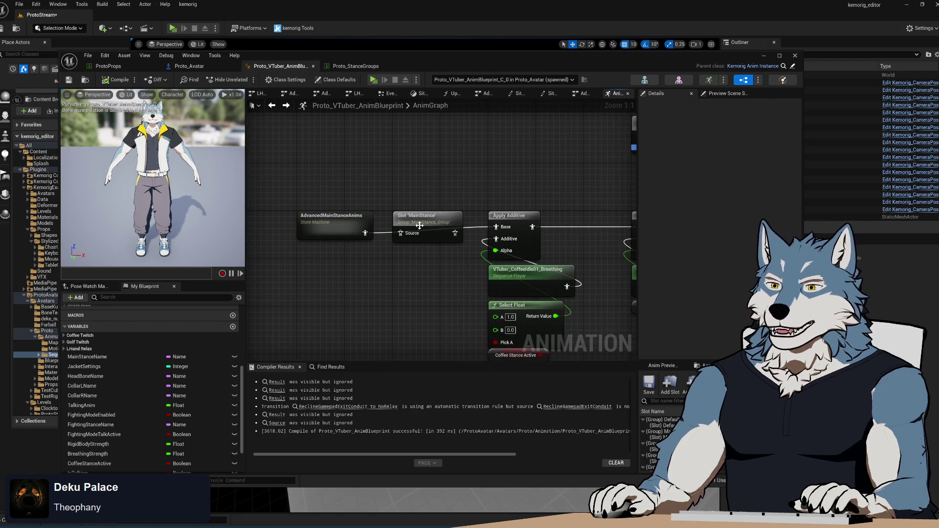
pyautogui.click(356, 66)
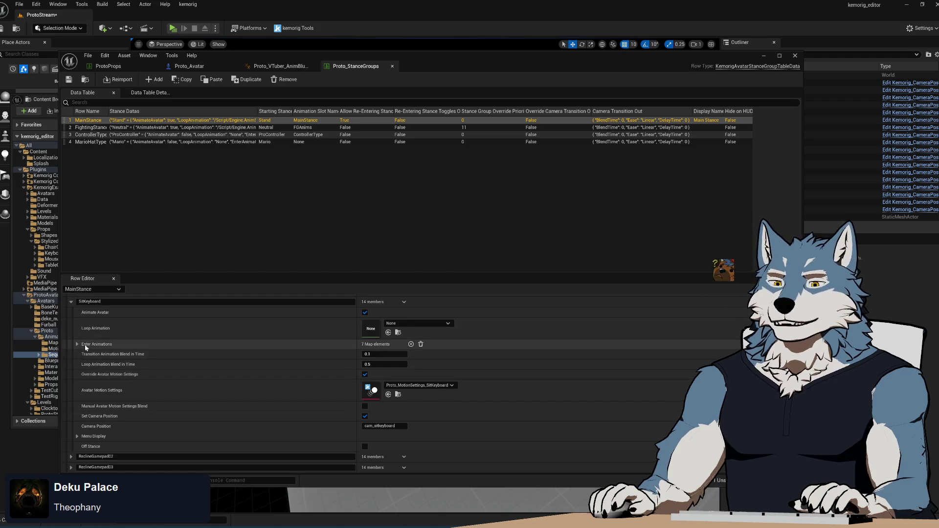
# Expand SitKeyboard's Enter Animations and the Golf stance entry, then go back to Proto_VTuber_AnimBlueprint.
pyautogui.click(114, 345)
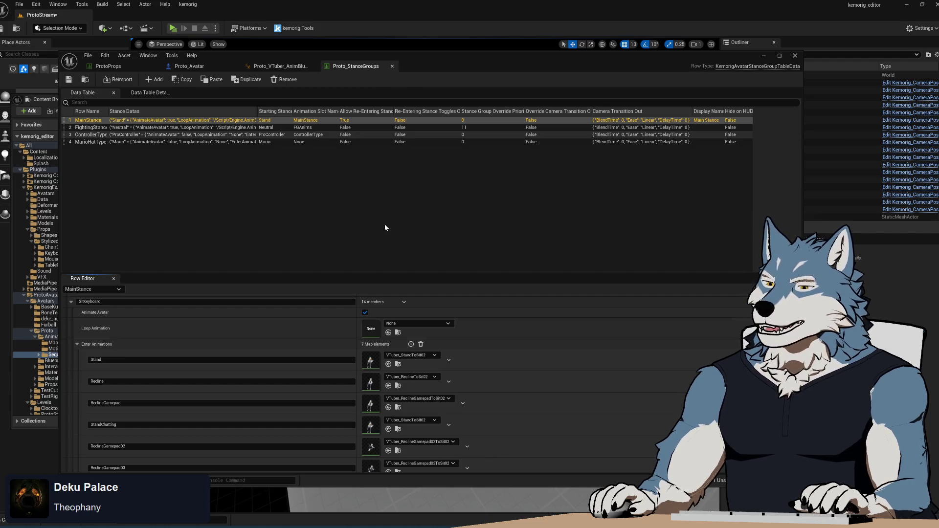
pyautogui.scroll(3, 289, 330)
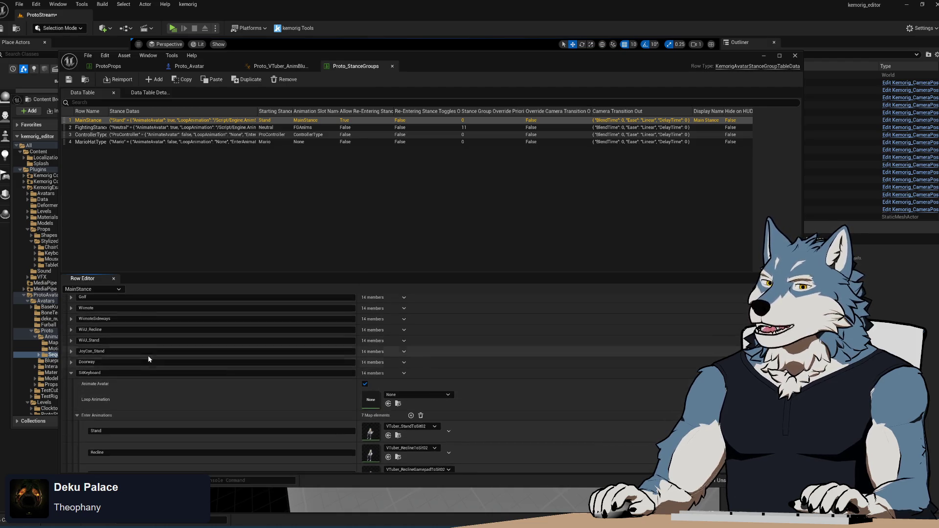
pyautogui.click(72, 297)
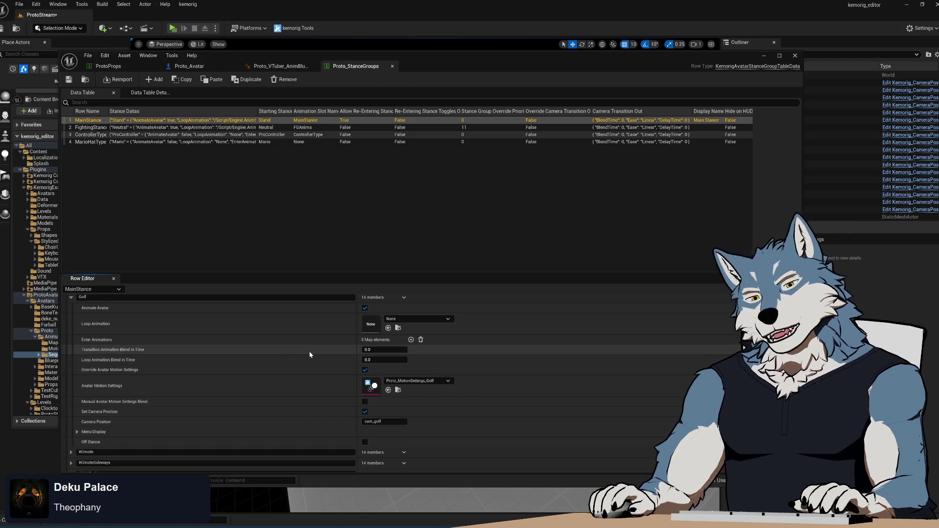
pyautogui.click(282, 67)
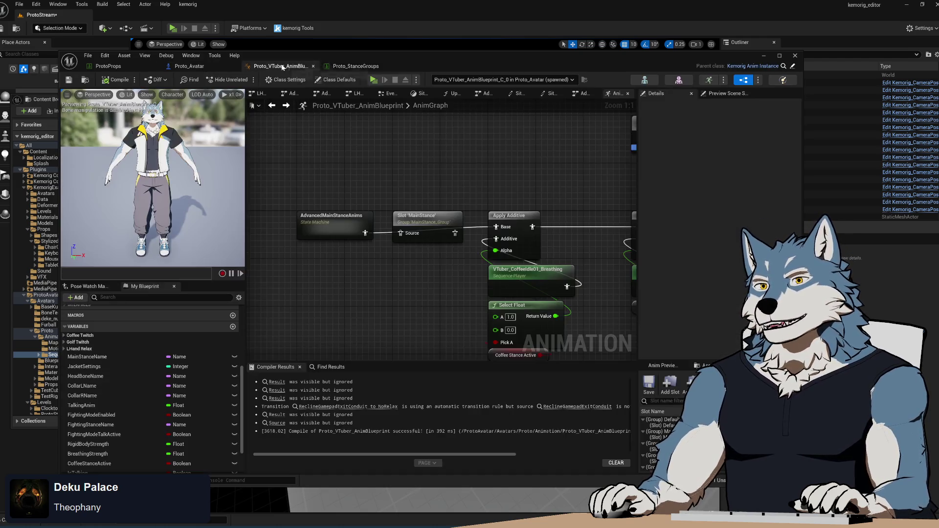
# Reconnect AdvancedMainStanceAnims into the MainStance Slot's Source and recompile the blueprint.
pyautogui.moveTo(414, 271); pyautogui.dragTo(392, 263)
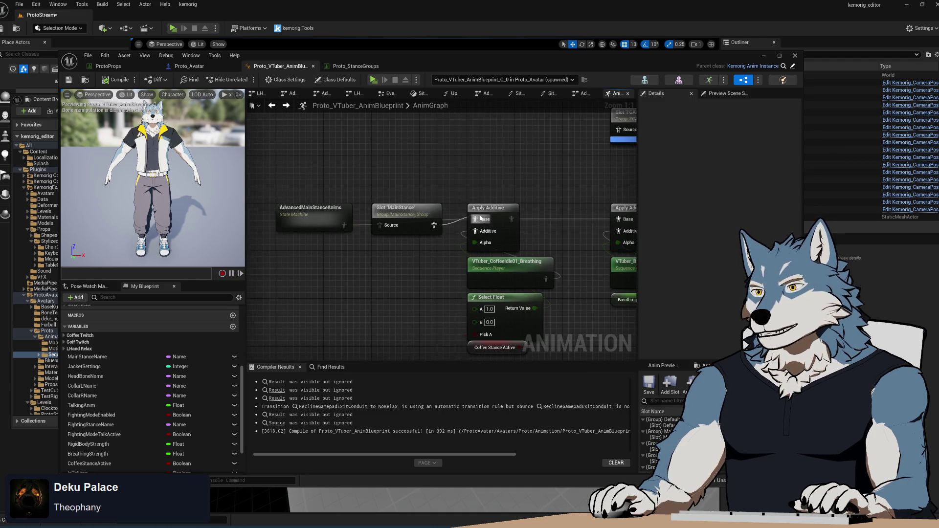
pyautogui.press('F7')
pyautogui.moveTo(344, 225); pyautogui.dragTo(380, 225)
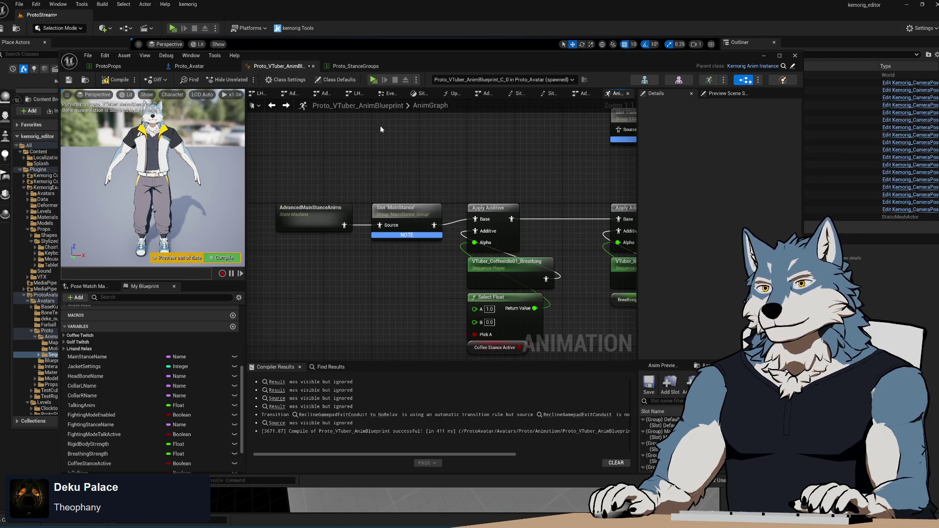
# Play-test the Golf stance on the avatar, then close the preview window.
pyautogui.hotkey('alt', 'p')
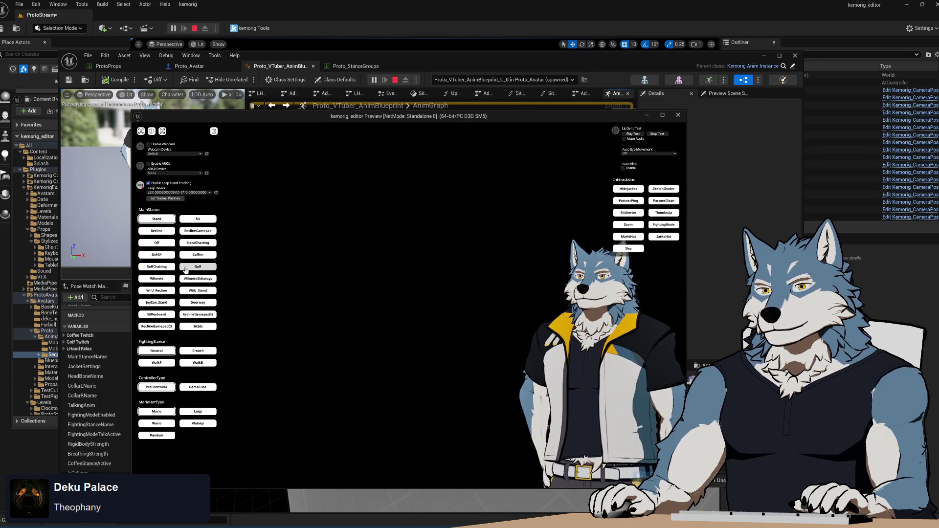
pyautogui.click(195, 272)
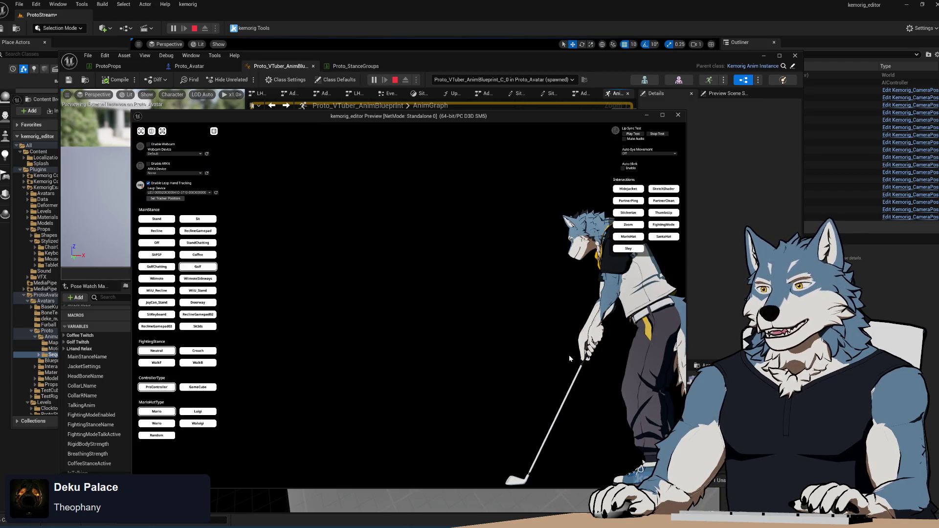
pyautogui.click(679, 116)
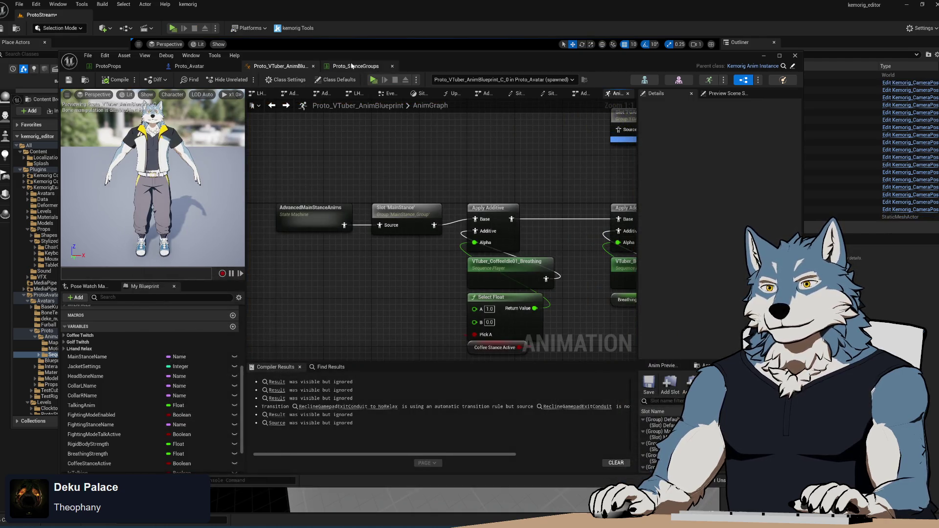
# In the Proto_StanceGroups table, collapse the Golf stance entry and locate Stand's settings.
pyautogui.click(353, 66)
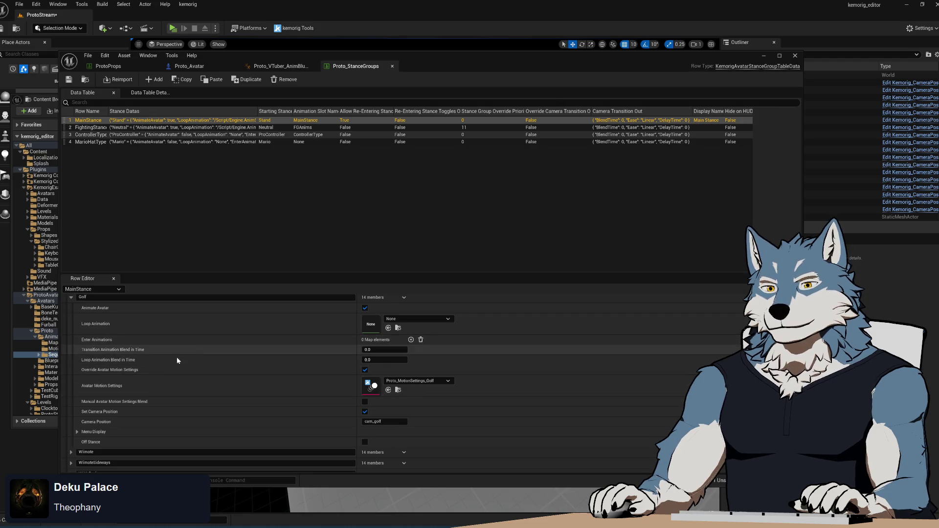
pyautogui.click(71, 298)
pyautogui.scroll(5, 264, 382)
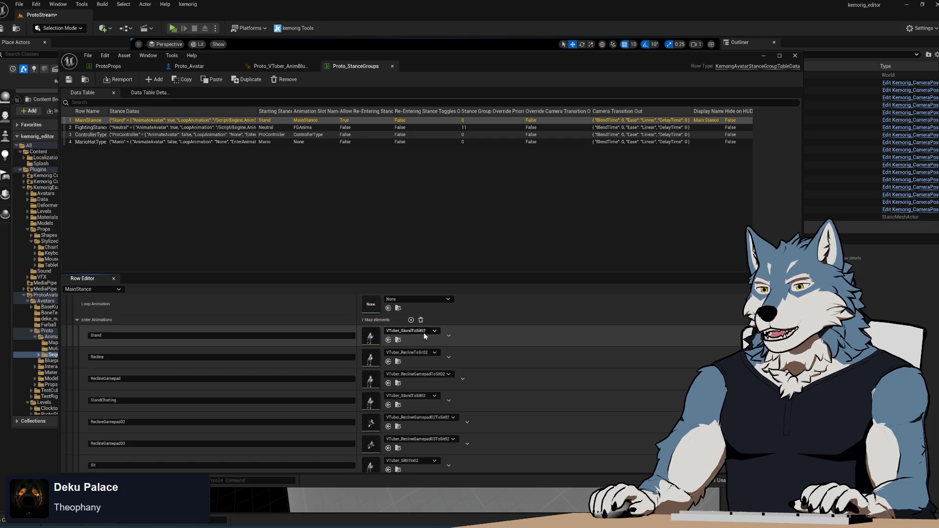
pyautogui.scroll(5, 412, 338)
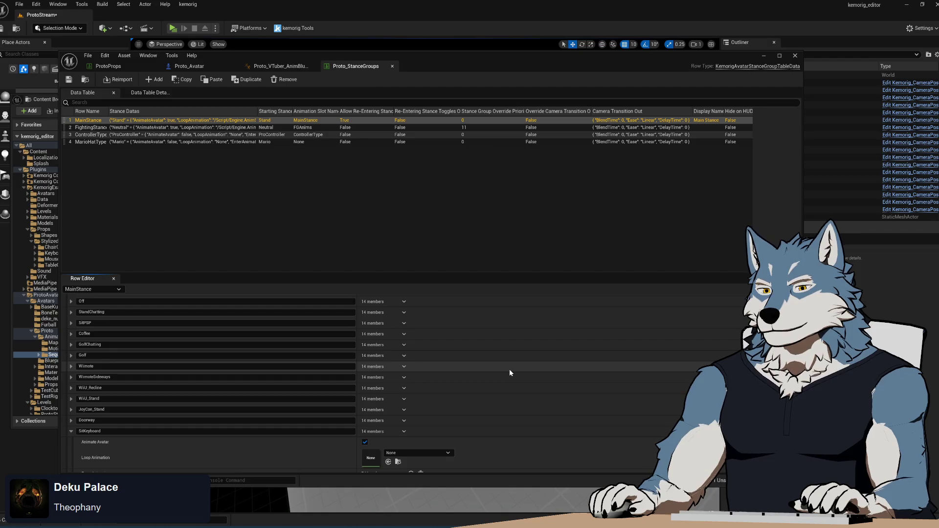
pyautogui.scroll(-5, 509, 369)
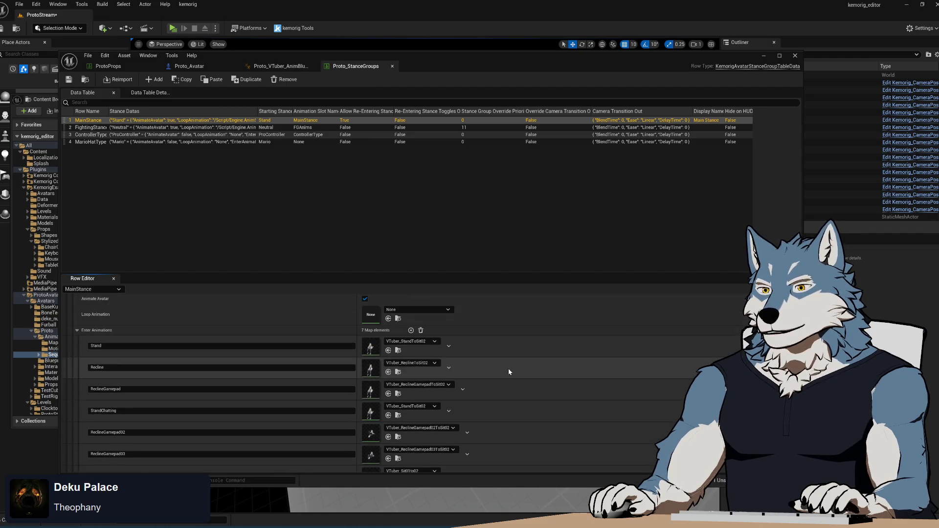
# Clear Stand's enter animation to None and start a Play-In-Editor preview.
pyautogui.click(433, 342)
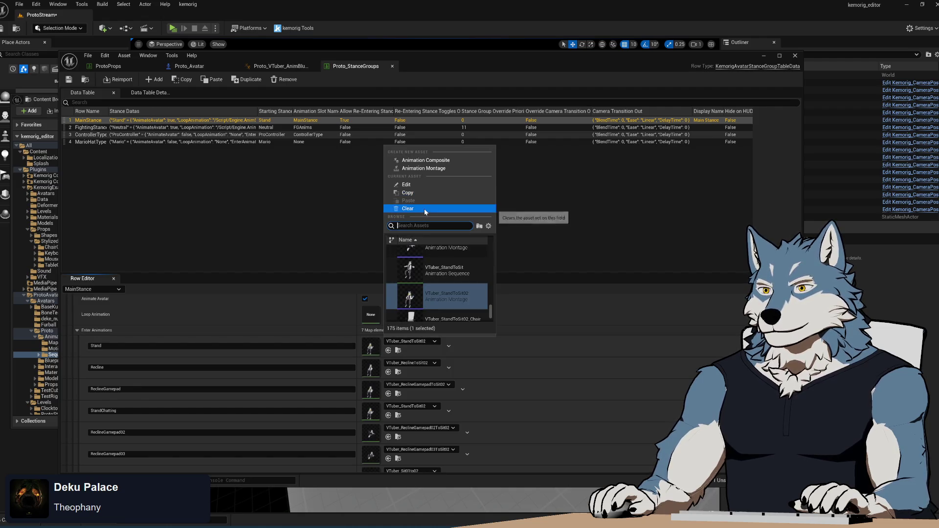
pyautogui.rightClick(375, 345)
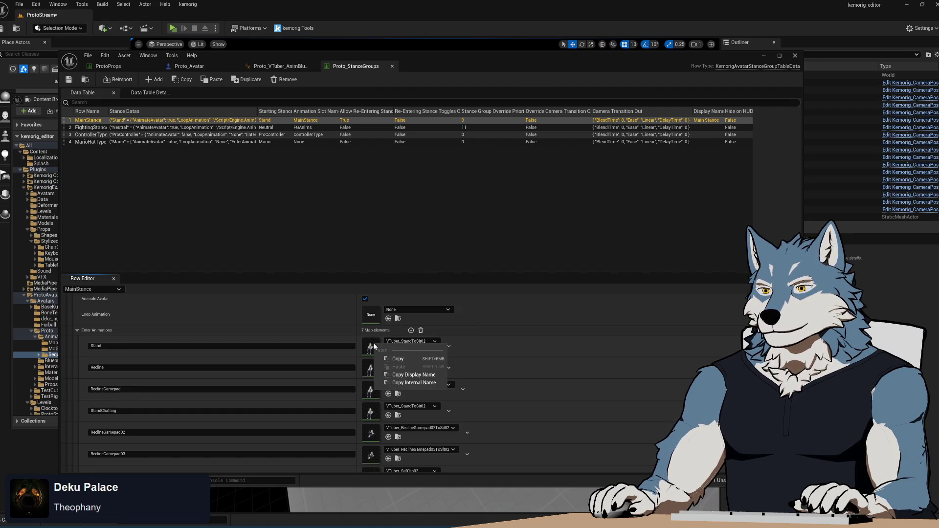
pyautogui.click(394, 360)
pyautogui.click(434, 341)
pyautogui.click(412, 207)
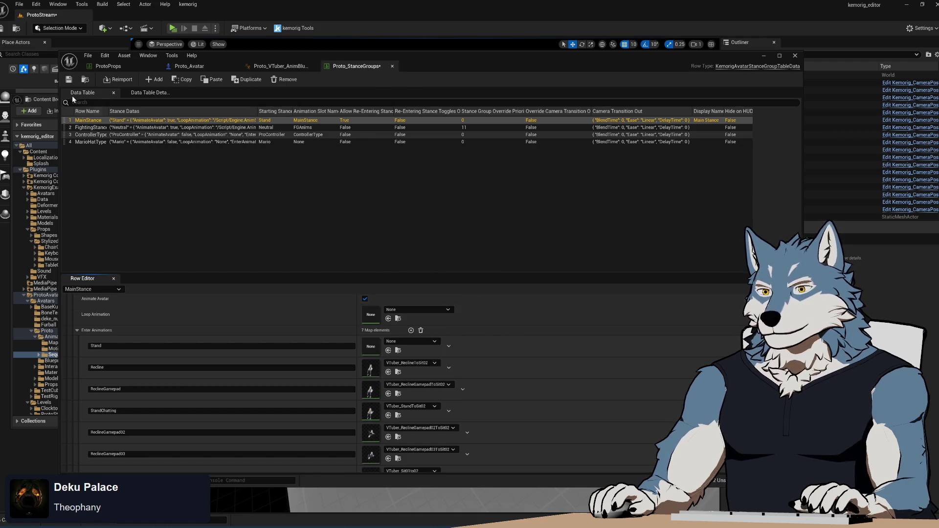
pyautogui.click(172, 30)
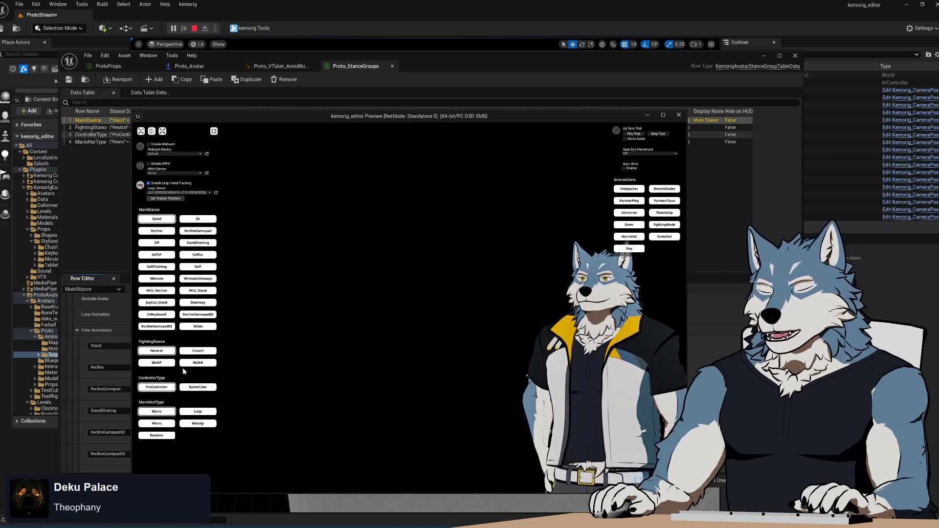
# Switch the preview avatar to SitKeyboard, then stop the preview session.
pyautogui.click(157, 315)
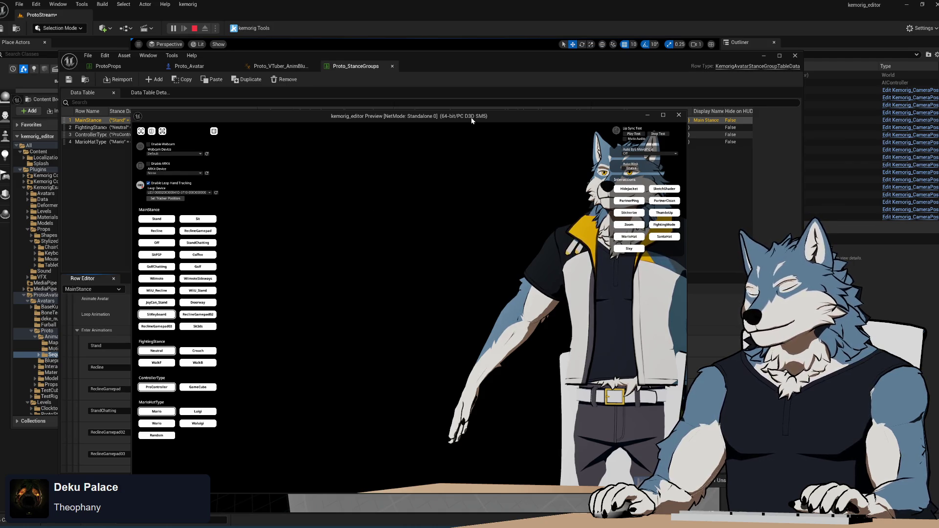
pyautogui.click(679, 114)
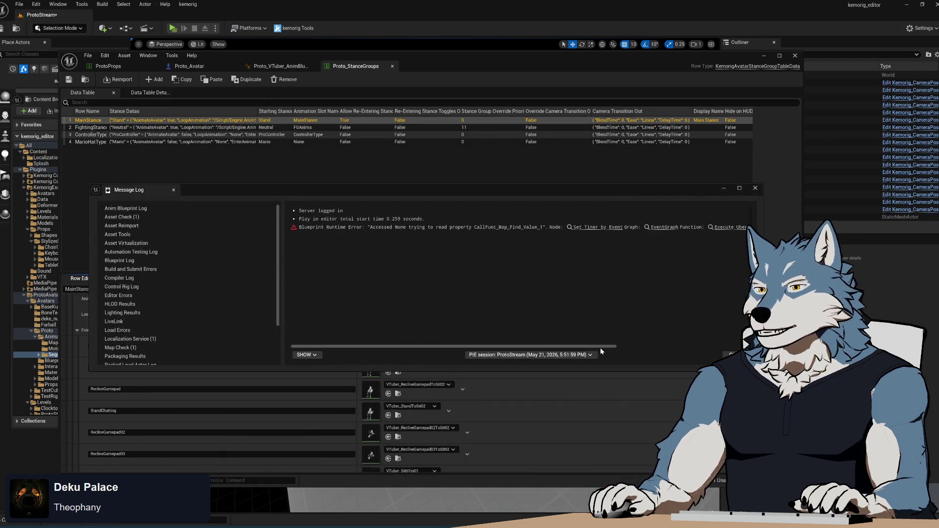
# Move the Message Log window aside and close it.
pyautogui.moveTo(609, 348)
pyautogui.mouseDown()
pyautogui.moveTo(666, 350)
pyautogui.moveTo(481, 354)
pyautogui.moveTo(572, 349)
pyautogui.mouseUp()
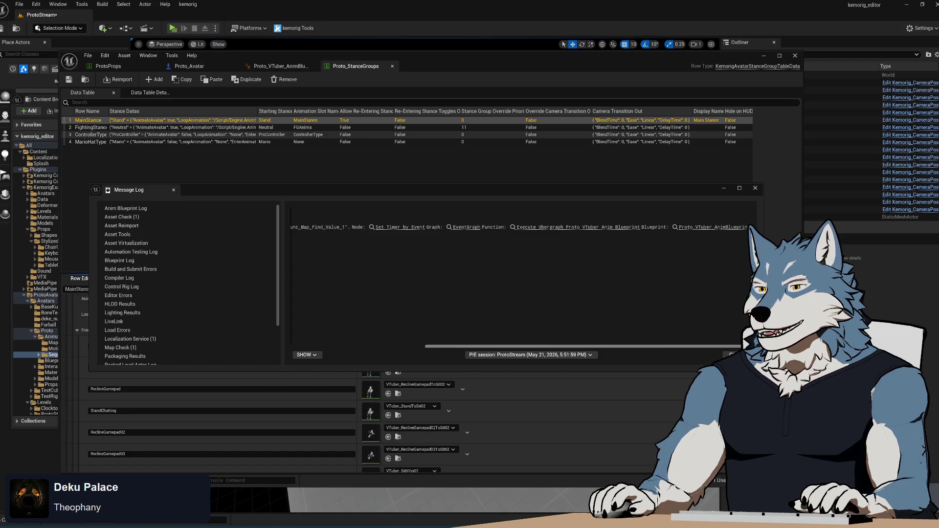
pyautogui.moveTo(675, 346); pyautogui.dragTo(563, 347)
pyautogui.moveTo(434, 192)
pyautogui.mouseDown()
pyautogui.moveTo(441, 89)
pyautogui.moveTo(434, 208)
pyautogui.mouseUp()
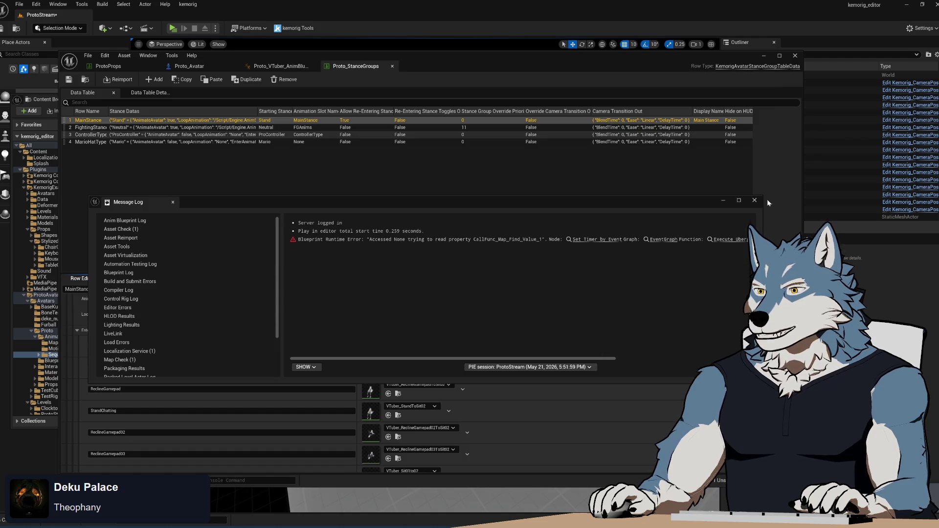
pyautogui.click(755, 201)
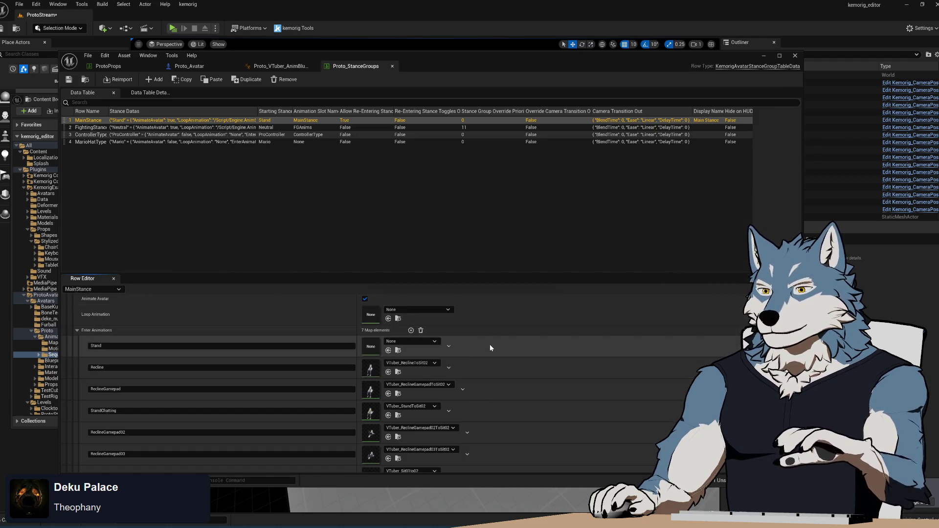
# Rename the first Enter Animations entry to Stand2, save the table, and relaunch play.
pyautogui.click(132, 346)
pyautogui.write('2')
pyautogui.hotkey('ctrl', 's')
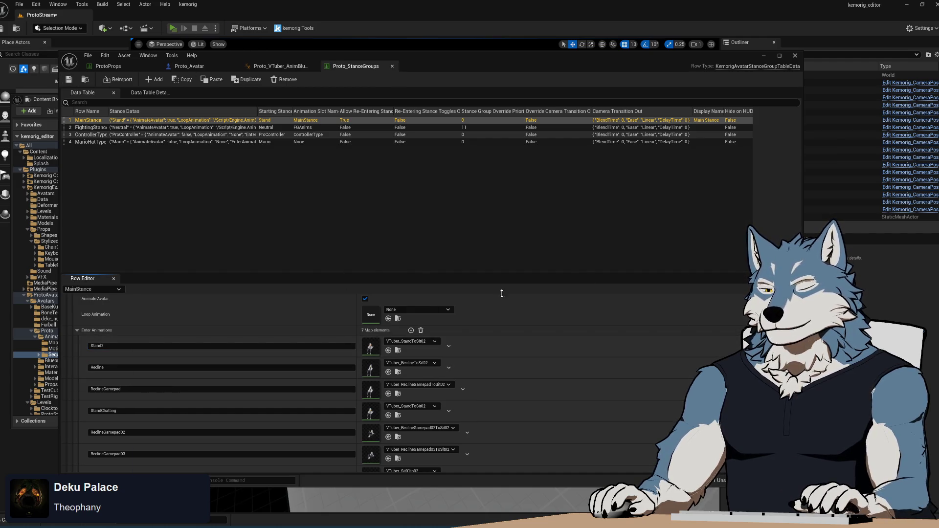
pyautogui.hotkey('alt', 'p')
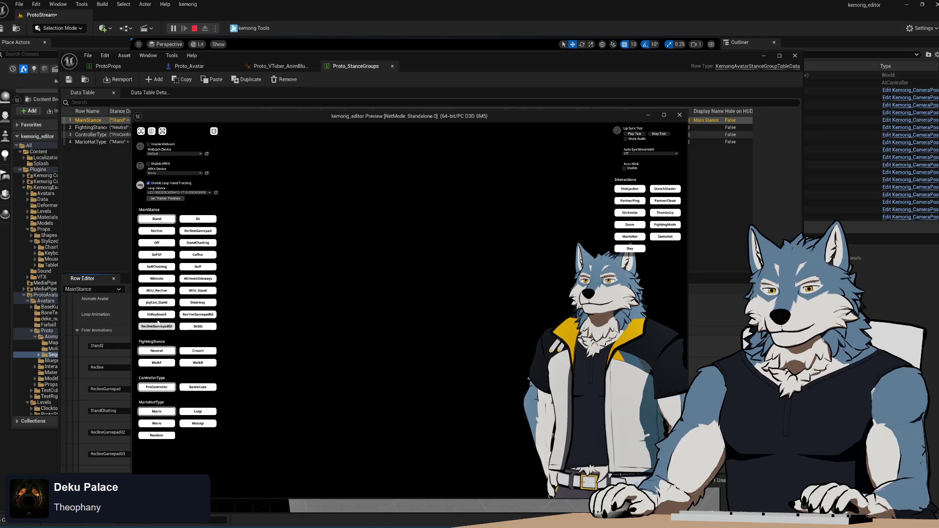
# Test SitKeyboard in preview, stop, enlarge the Row Editor, and open VTuber_StandToSit02 from Transitions.
pyautogui.click(156, 315)
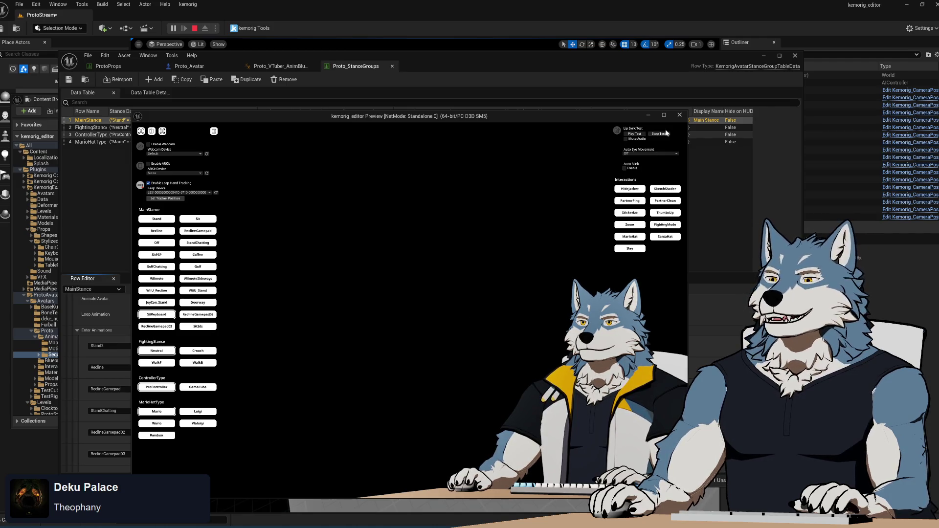
pyautogui.click(679, 116)
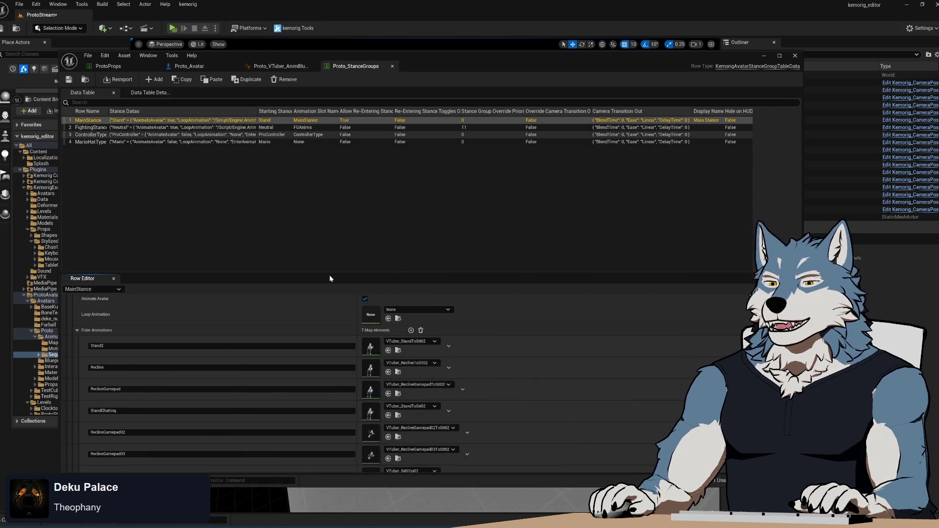
pyautogui.moveTo(336, 273); pyautogui.dragTo(345, 176)
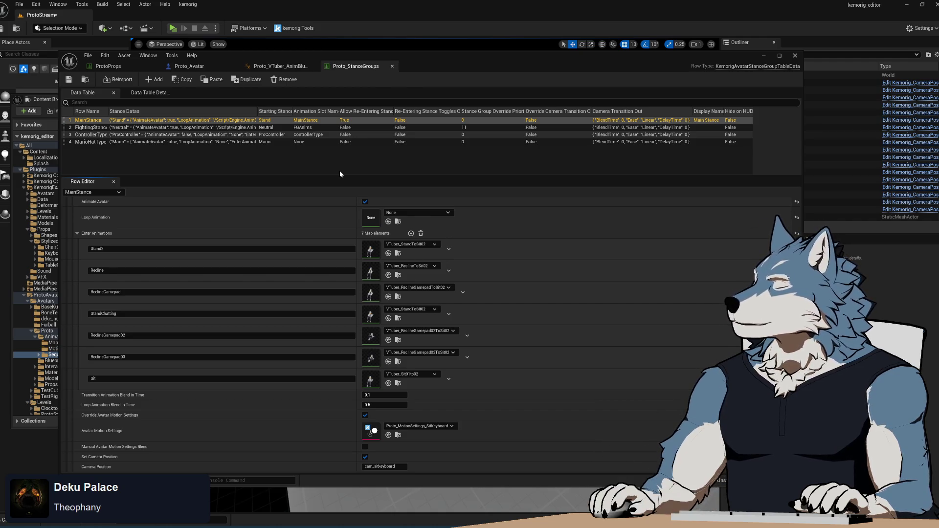
pyautogui.click(399, 254)
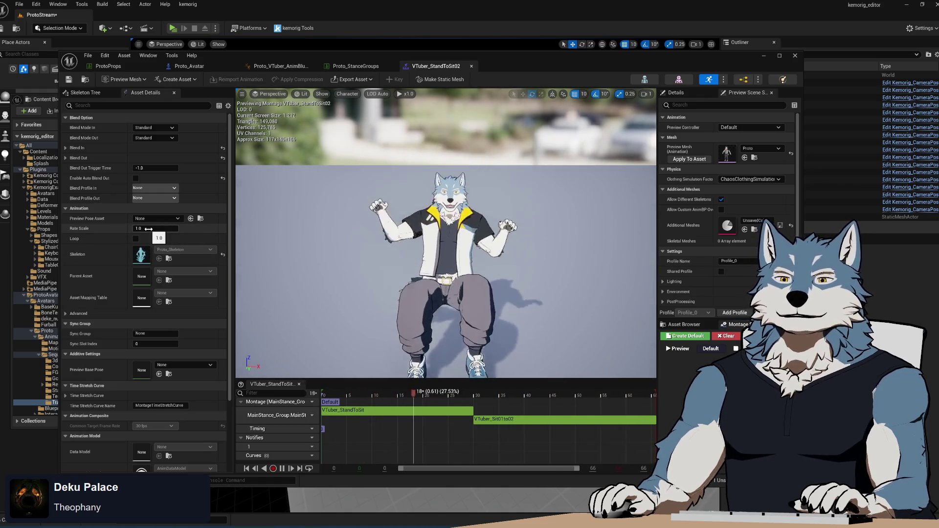
# Expand and collapse the montage's Blend Out and Blend In settings.
pyautogui.click(65, 159)
pyautogui.click(66, 158)
pyautogui.click(66, 148)
pyautogui.click(66, 148)
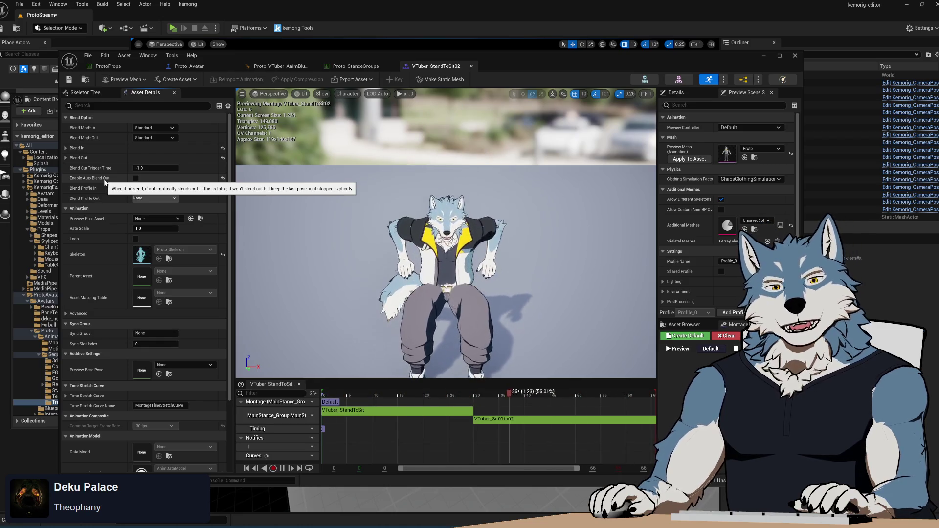
# Turn on Enable Auto Blend Out, then open VTuber_StandToReclineGamepad from the Transitions assets.
pyautogui.click(135, 178)
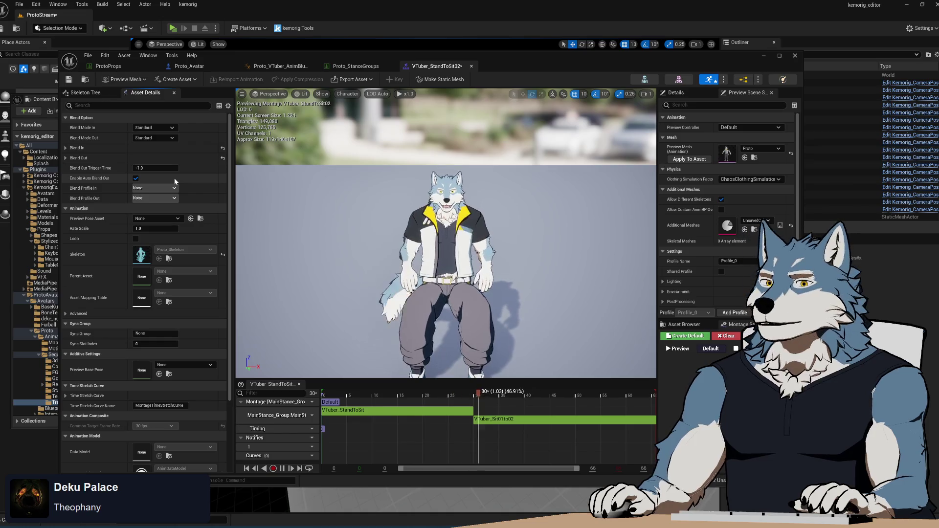
pyautogui.click(136, 178)
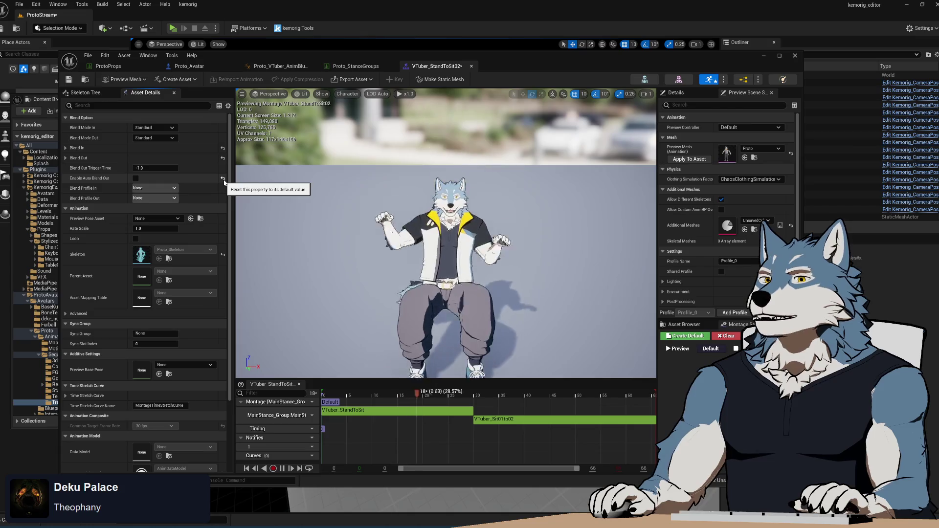
pyautogui.click(136, 178)
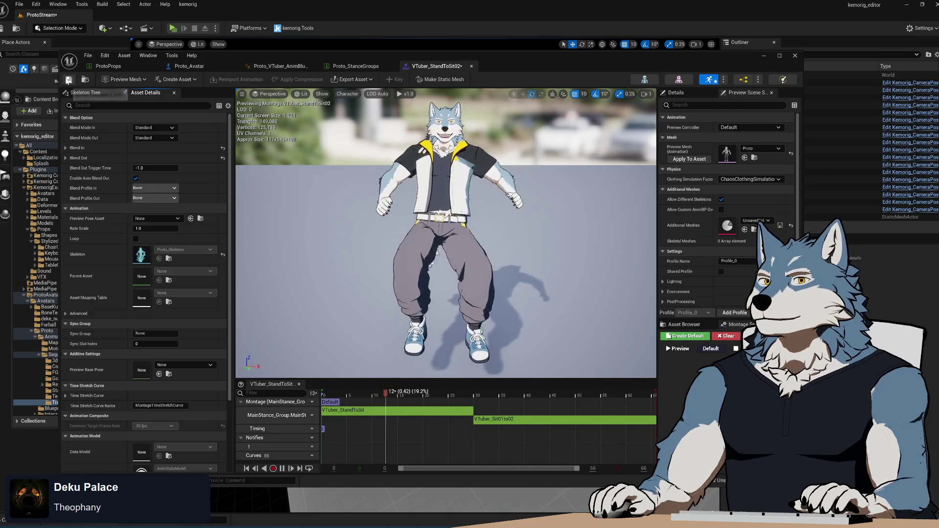
pyautogui.click(51, 98)
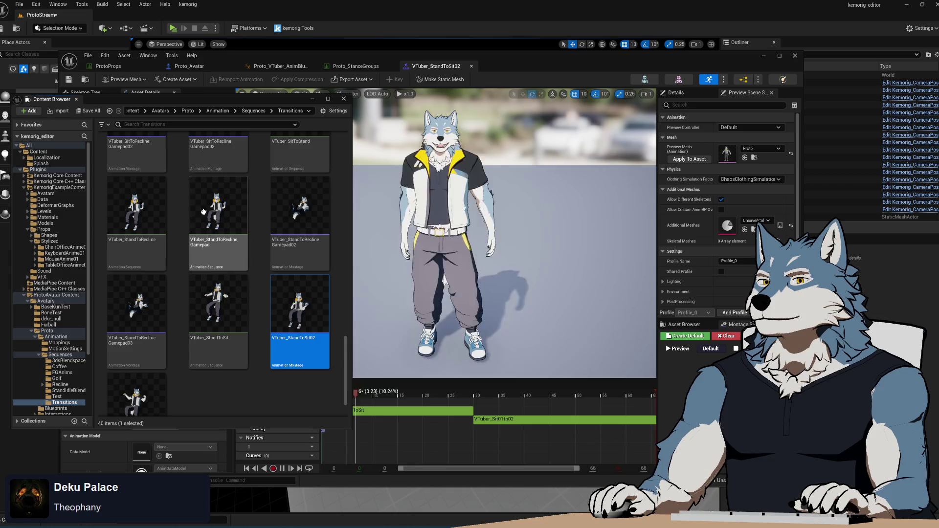
pyautogui.doubleClick(212, 214)
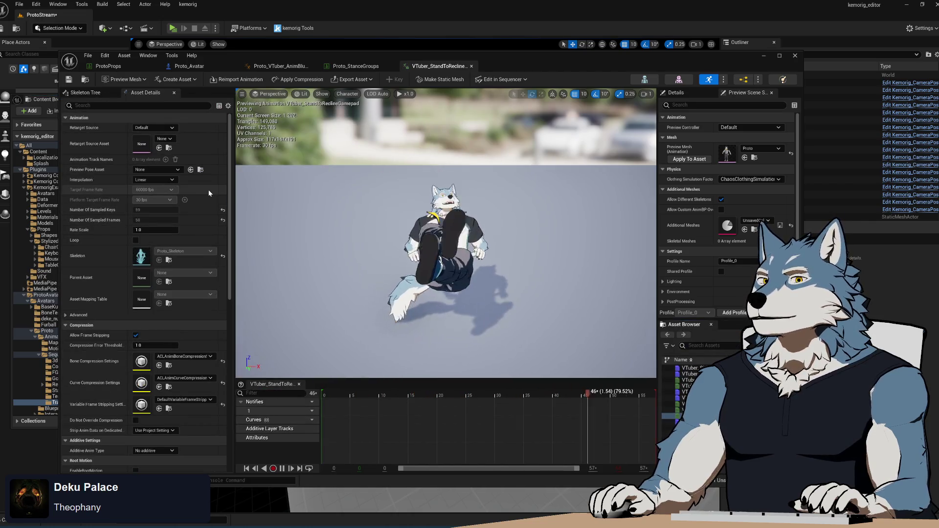
# Close and reopen VTuber_StandToReclineGamepad, then open the VTuber_SitToReclineGamepad02 montage.
pyautogui.click(43, 99)
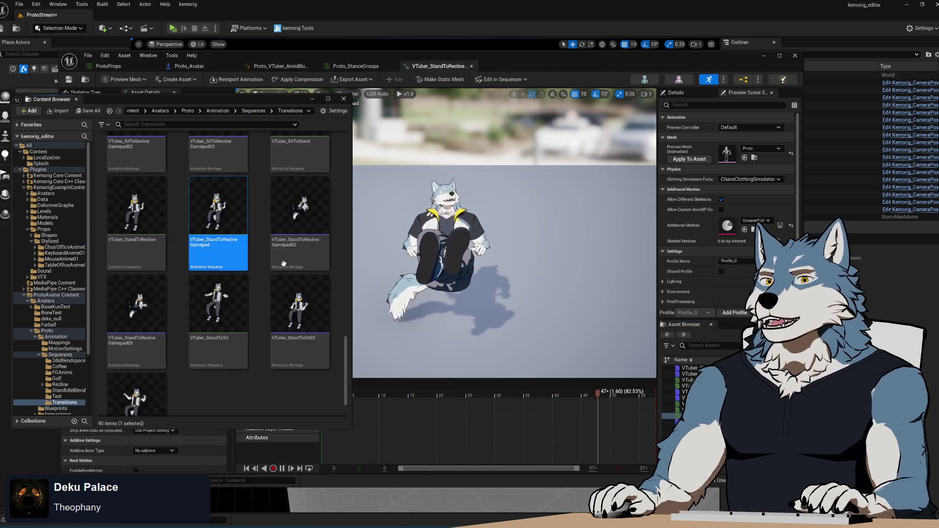
pyautogui.click(463, 54)
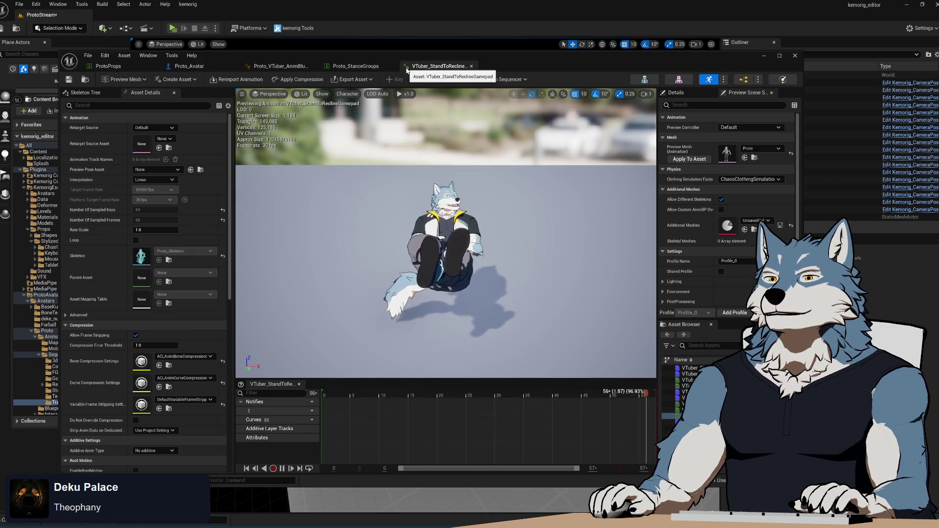
pyautogui.click(471, 66)
pyautogui.hotkey('ctrl', 'space')
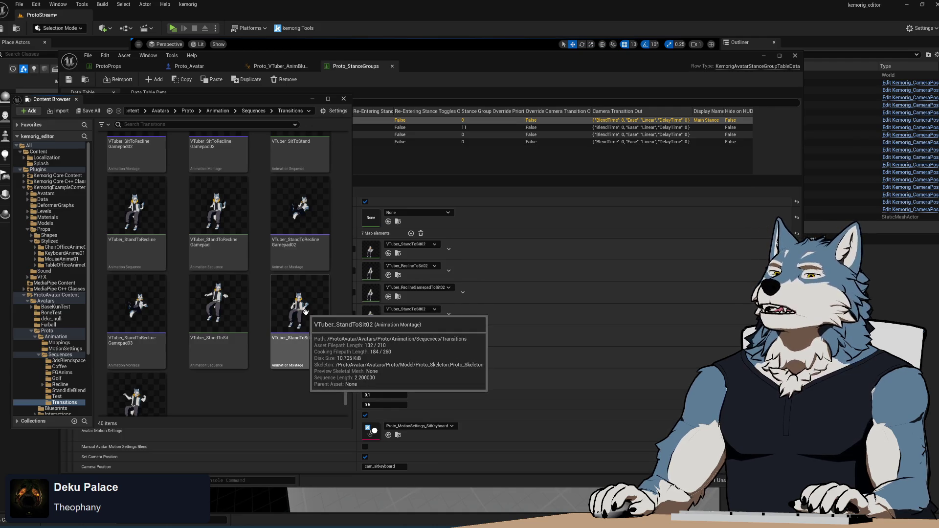
pyautogui.doubleClick(225, 203)
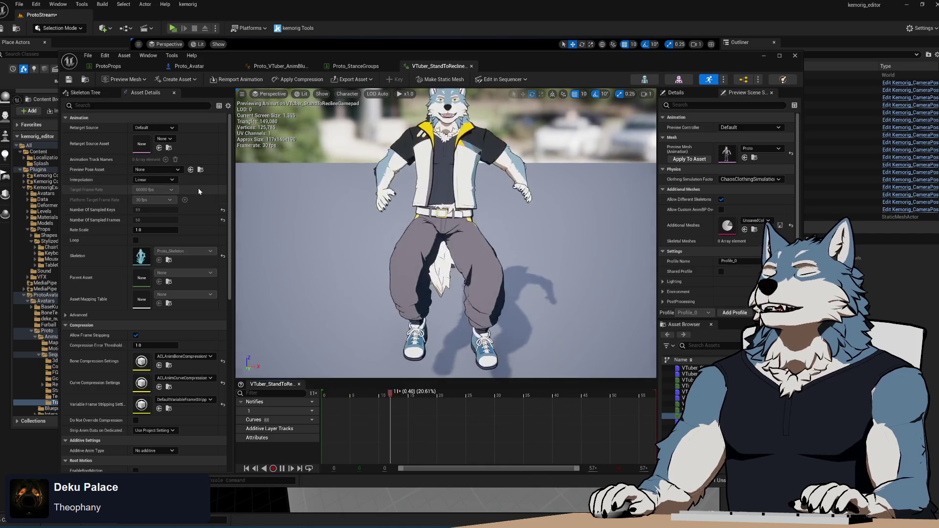
pyautogui.click(85, 80)
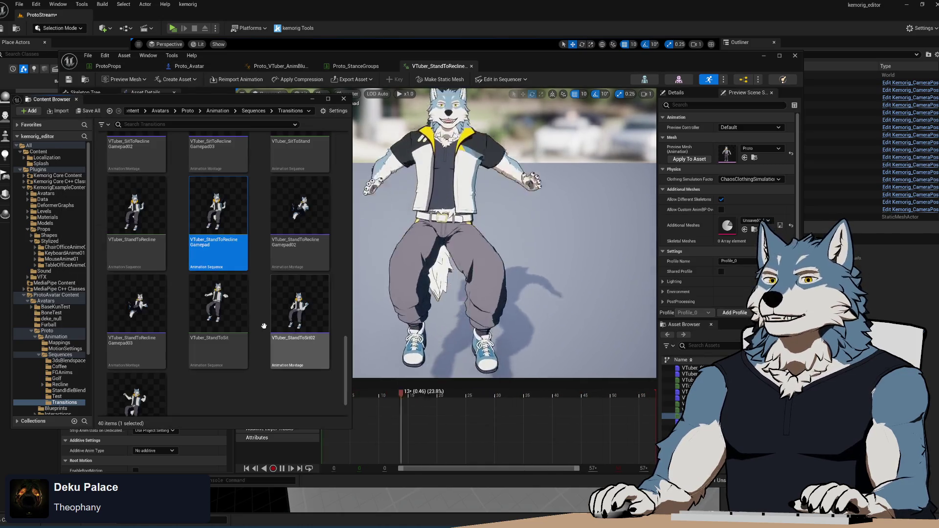
pyautogui.doubleClick(131, 182)
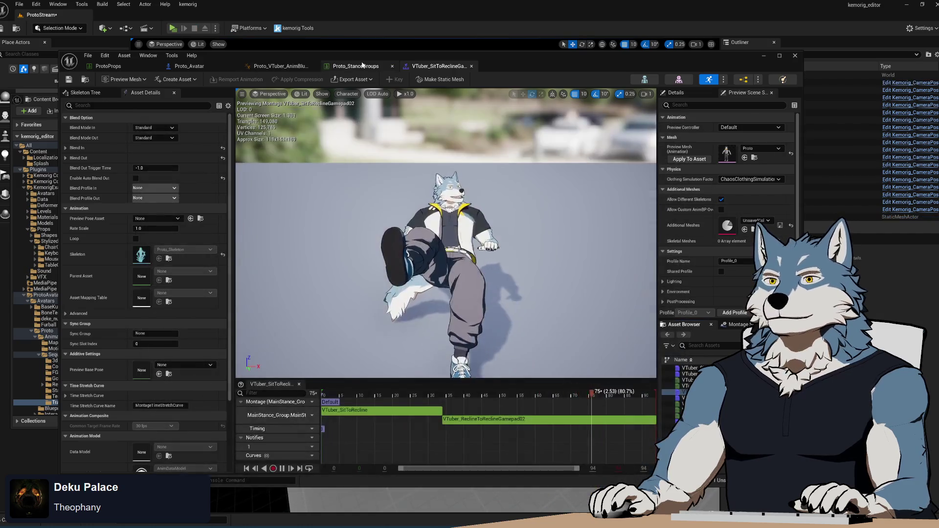
# From Proto_StanceGroups, play-test the SitKeyboard stance, stop the preview, and reopen VTuber_StandToSit02.
pyautogui.click(362, 66)
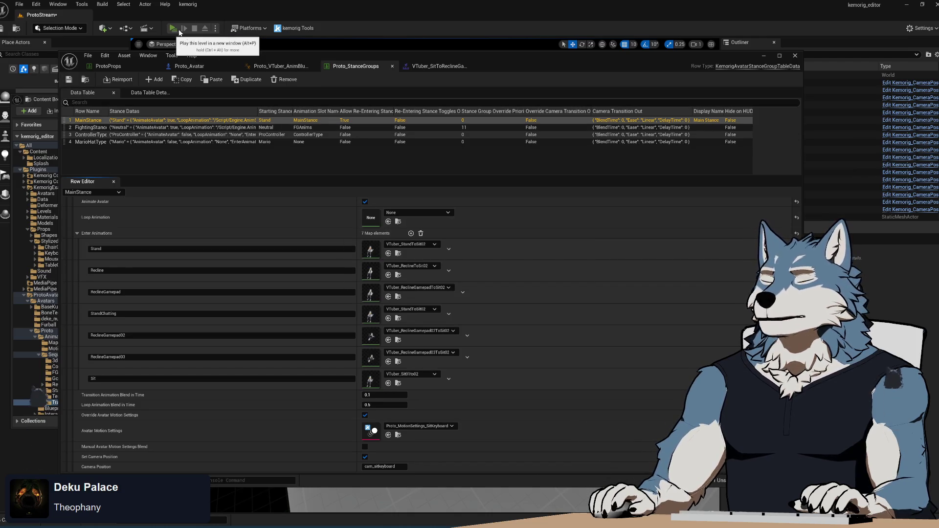
pyautogui.click(173, 29)
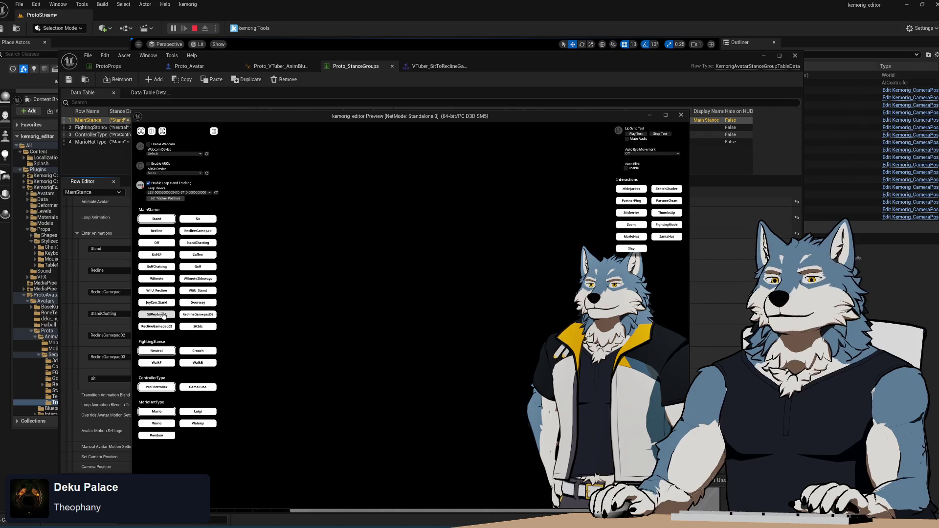
pyautogui.click(157, 315)
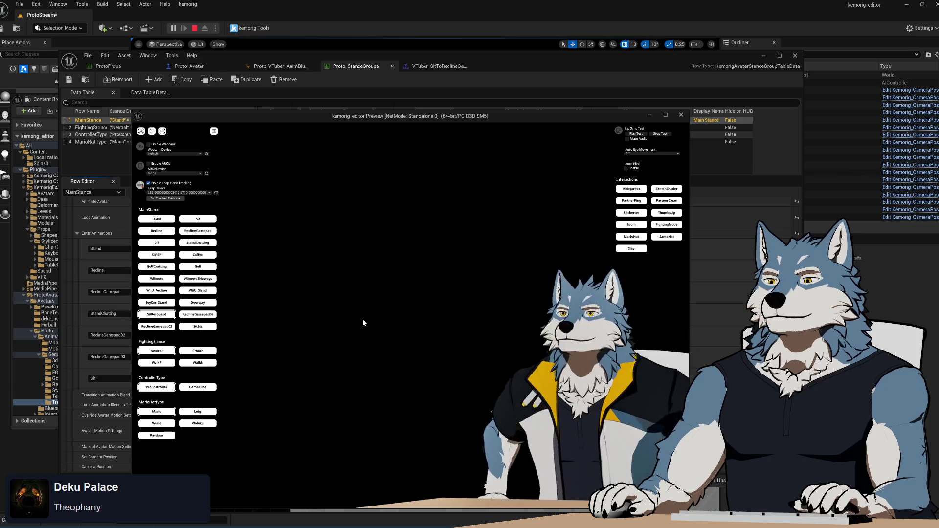
pyautogui.click(681, 115)
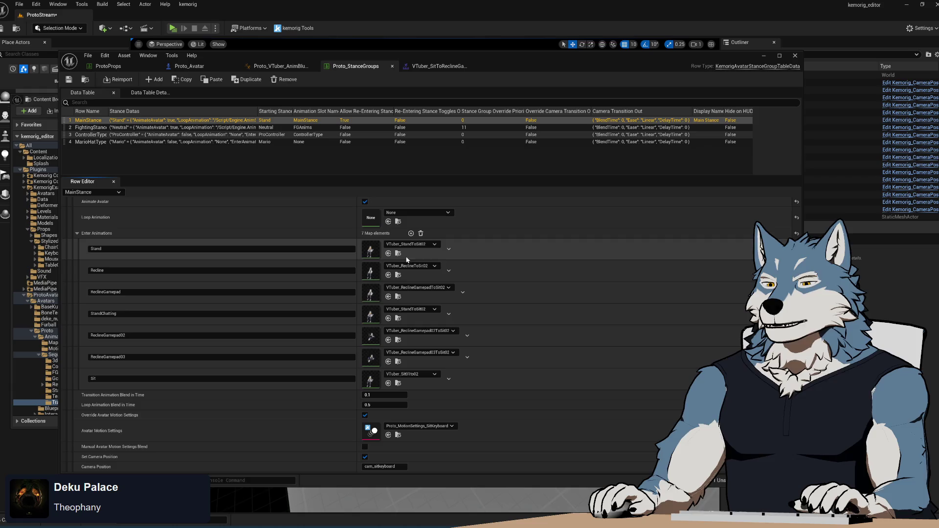
pyautogui.click(398, 254)
pyautogui.doubleClick(306, 295)
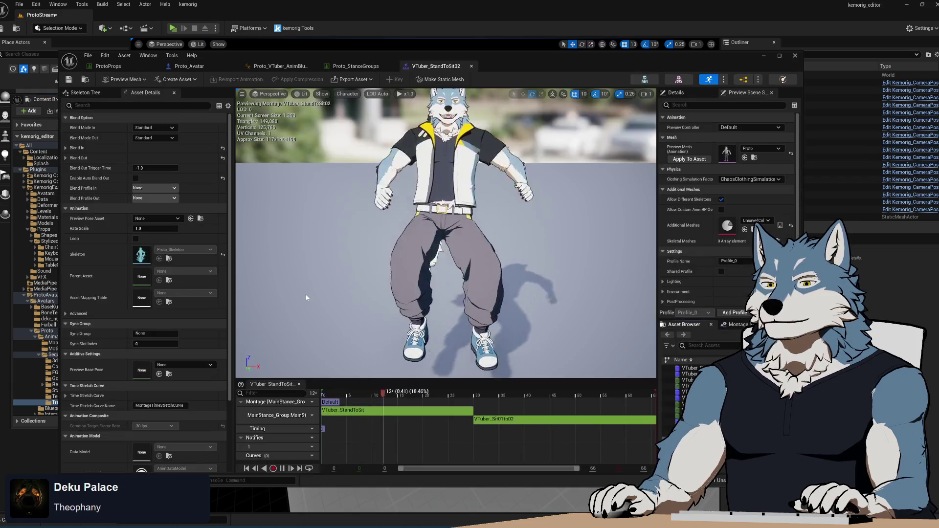
# Enable Auto Blend Out on VTuber_StandToSit02, save the montage, and reopen it.
pyautogui.click(136, 178)
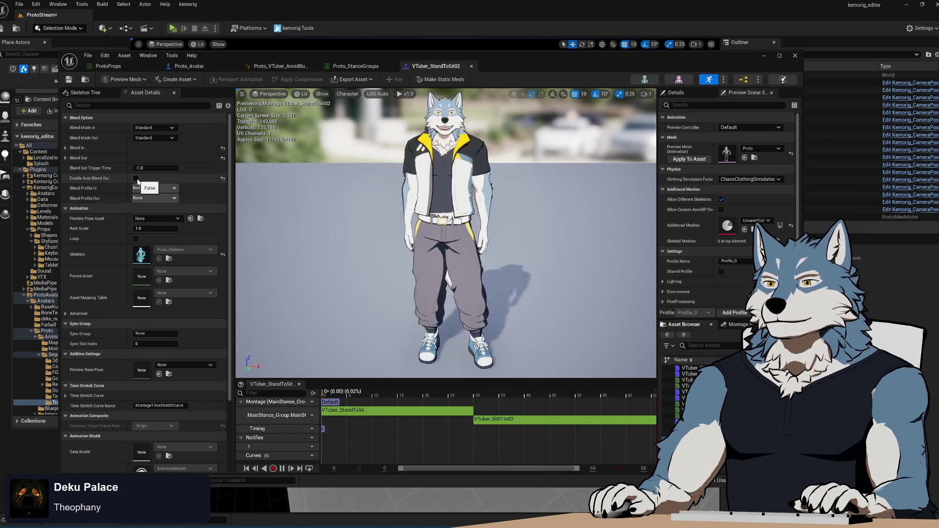
pyautogui.click(69, 78)
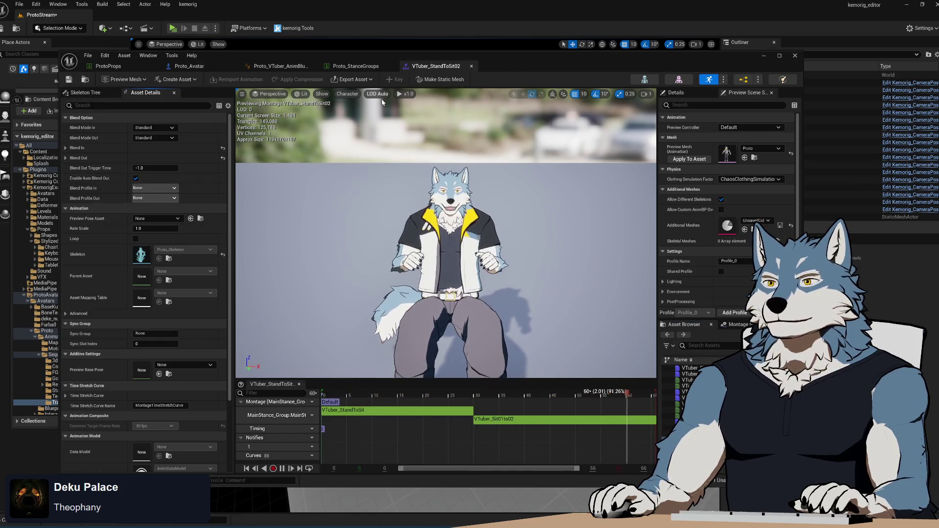
pyautogui.click(471, 66)
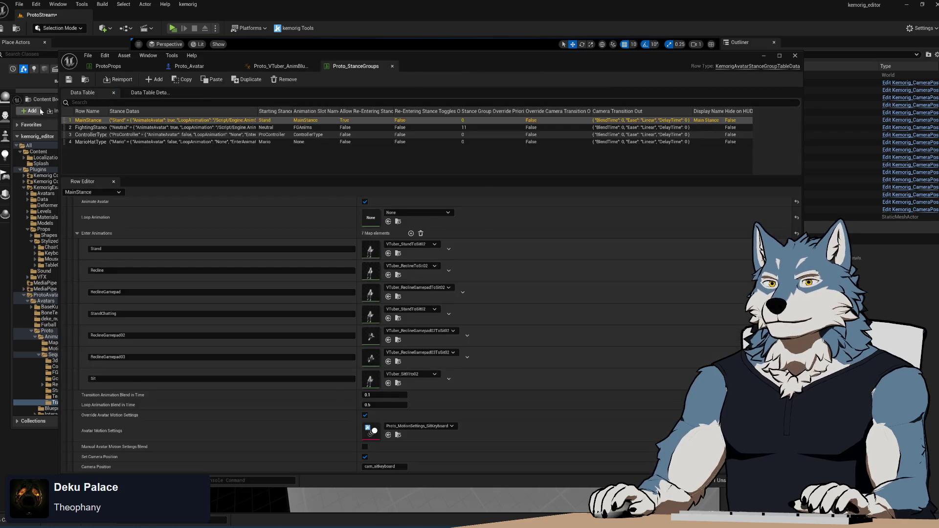
pyautogui.click(40, 107)
pyautogui.doubleClick(294, 307)
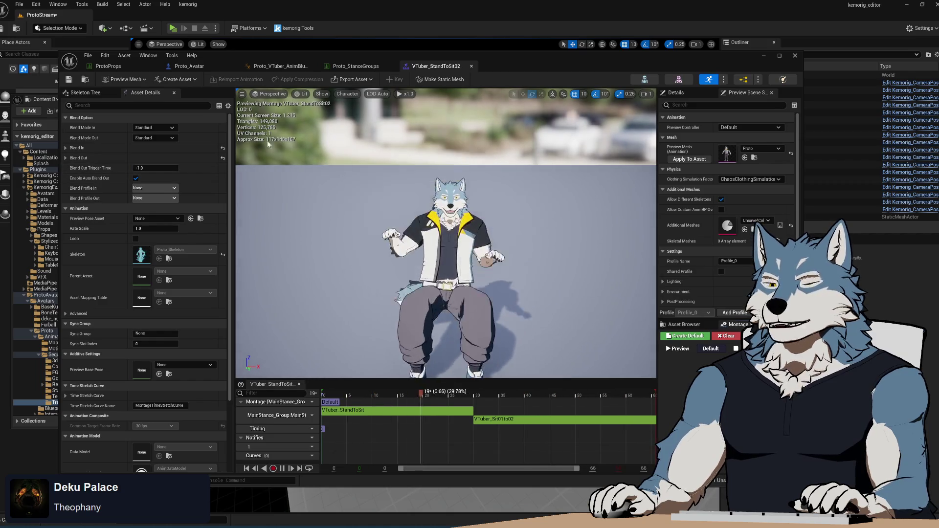
# Test SitKeyboard in a new-window play session, then reopen VTuber_StandToSit02 from the Content Browser.
pyautogui.click(173, 31)
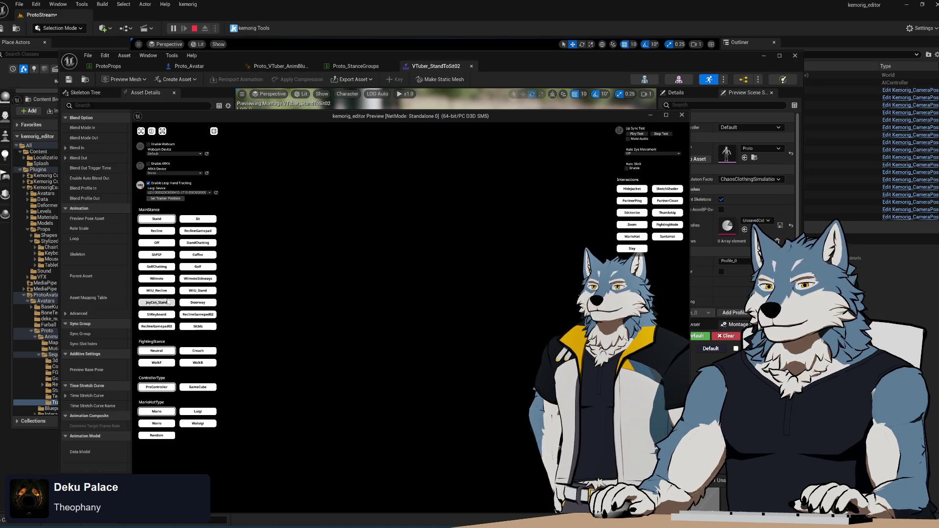
pyautogui.click(161, 316)
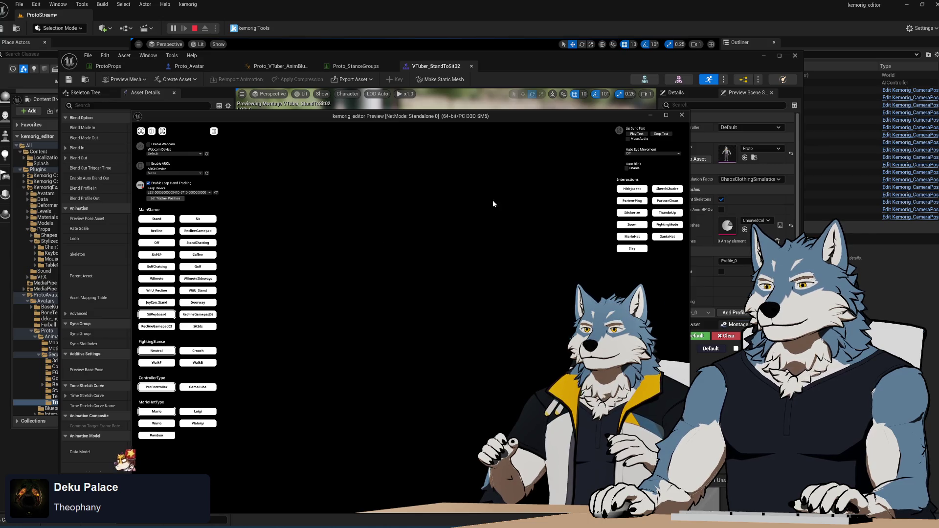
pyautogui.press('Escape')
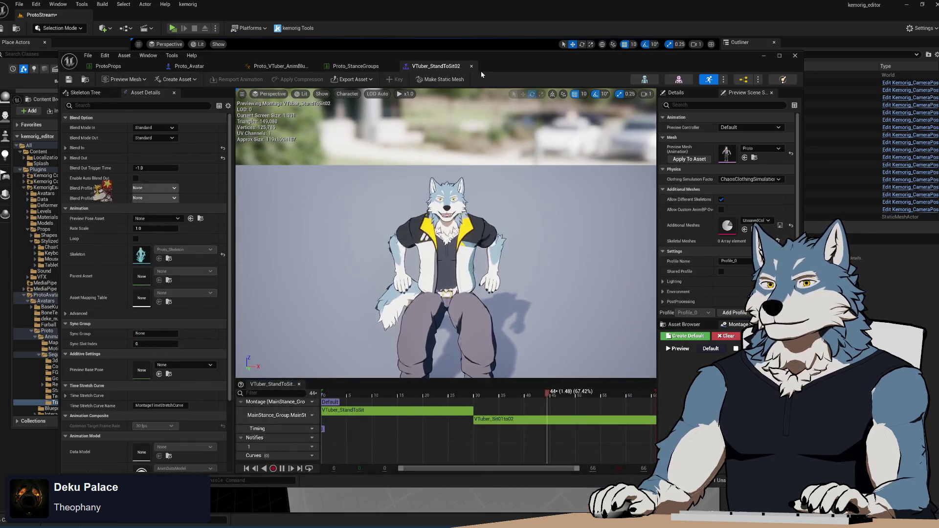
pyautogui.click(471, 66)
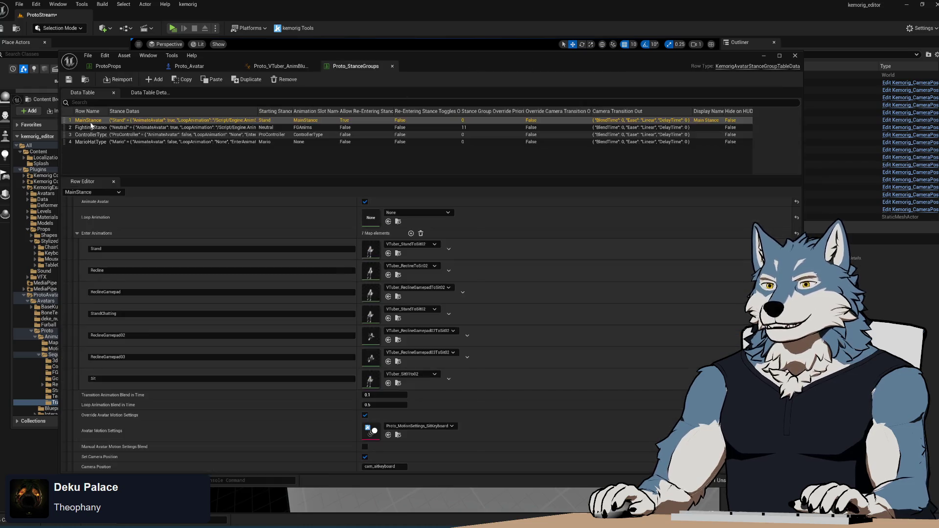
pyautogui.click(53, 104)
pyautogui.doubleClick(298, 310)
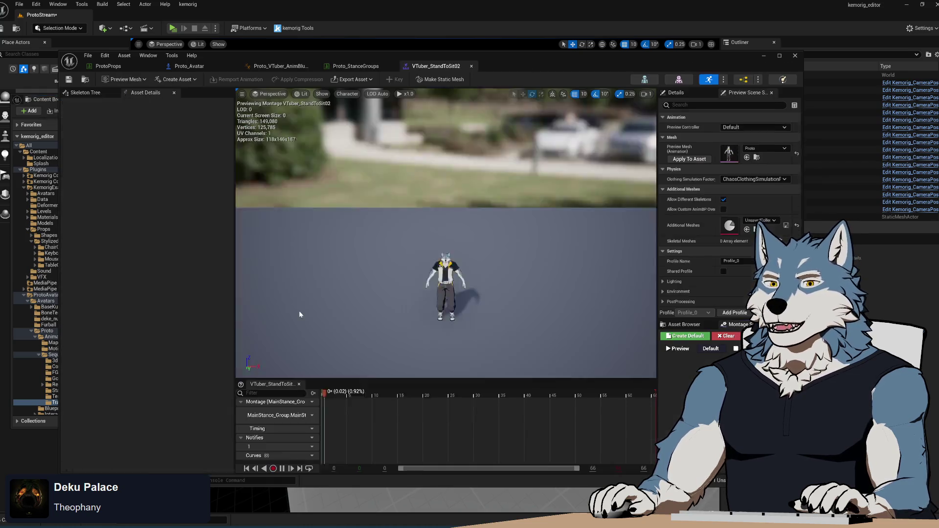
# Select the VTuber_Sit01to02 montage segment, expand its Blend Out settings, and show the Transitions folder.
pyautogui.moveTo(105, 180)
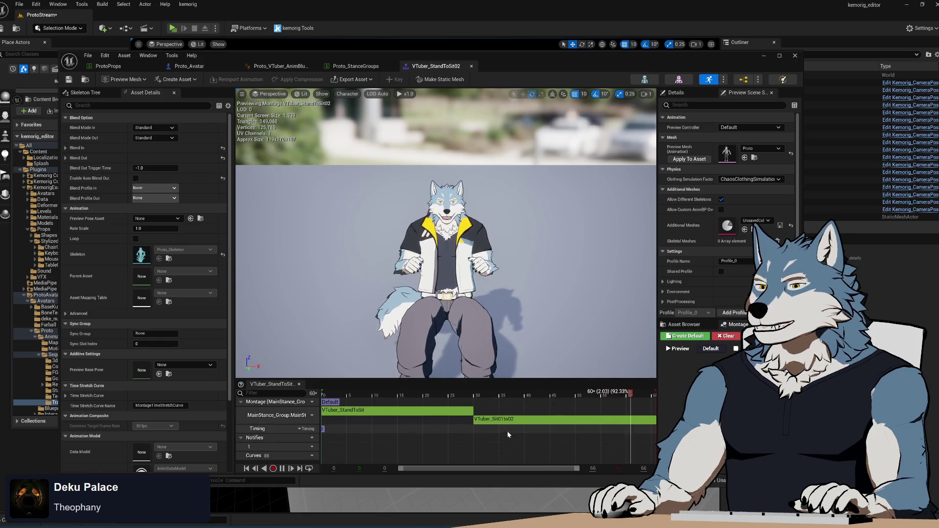
pyautogui.click(516, 421)
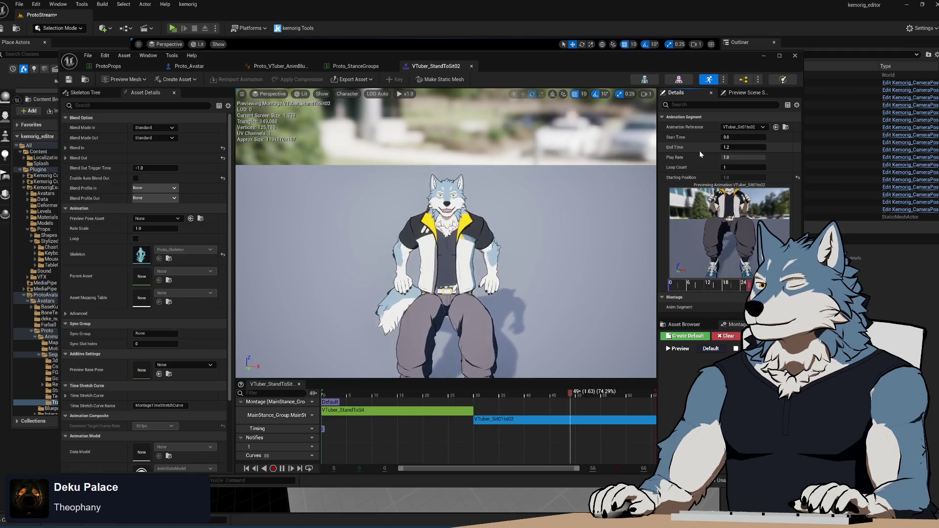
pyautogui.moveTo(101, 179)
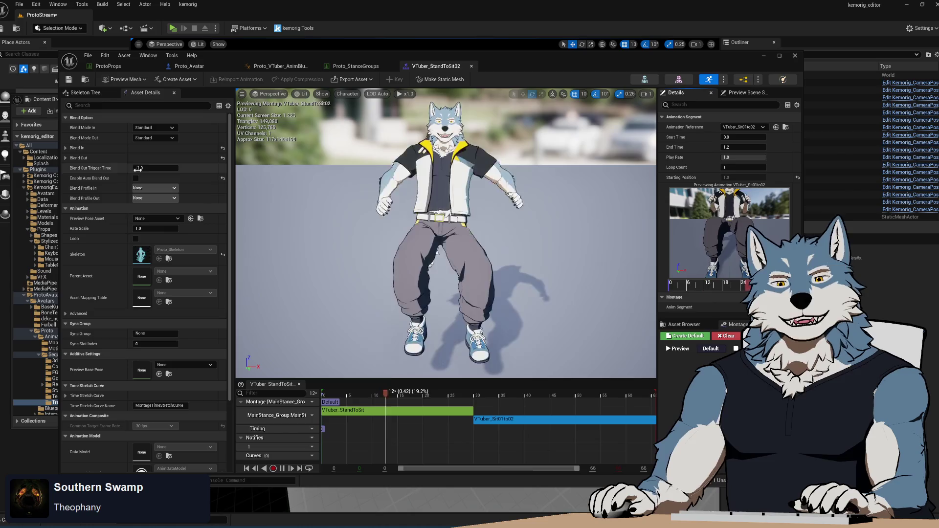
pyautogui.click(66, 158)
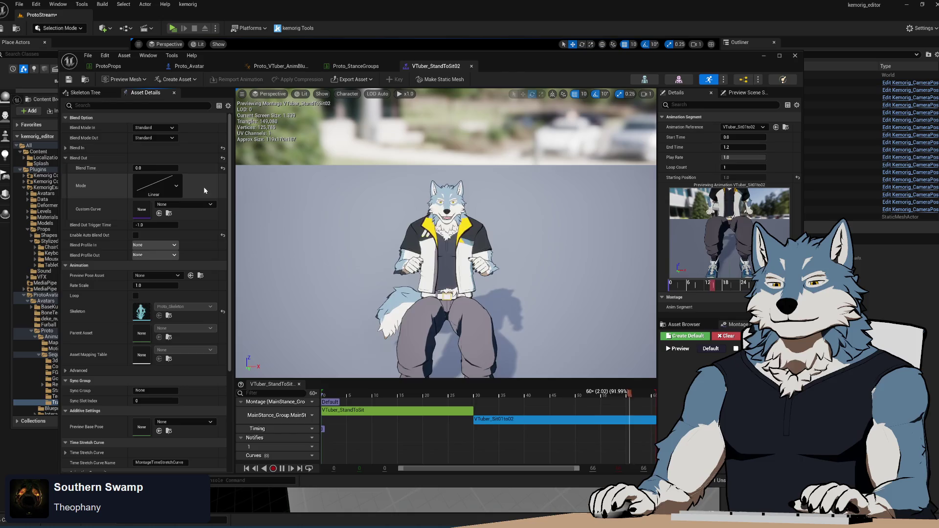
pyautogui.moveTo(87, 238)
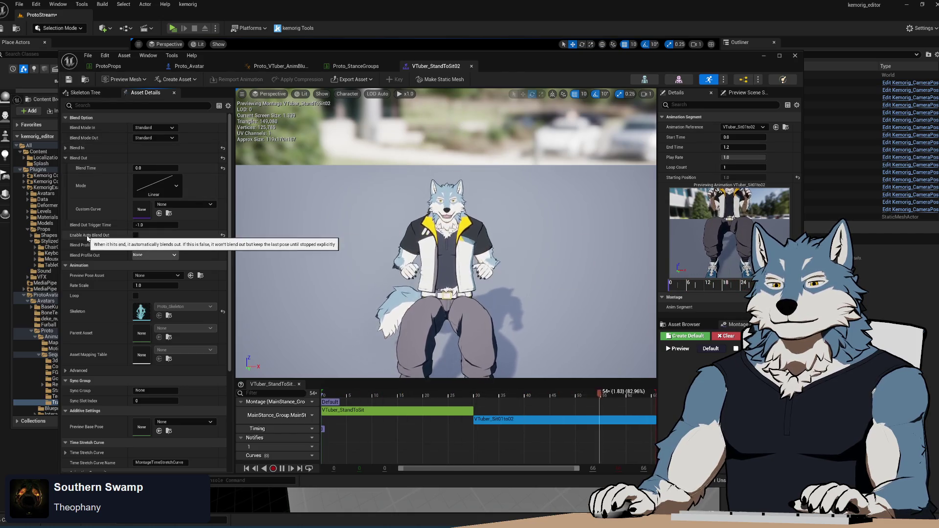
pyautogui.click(45, 114)
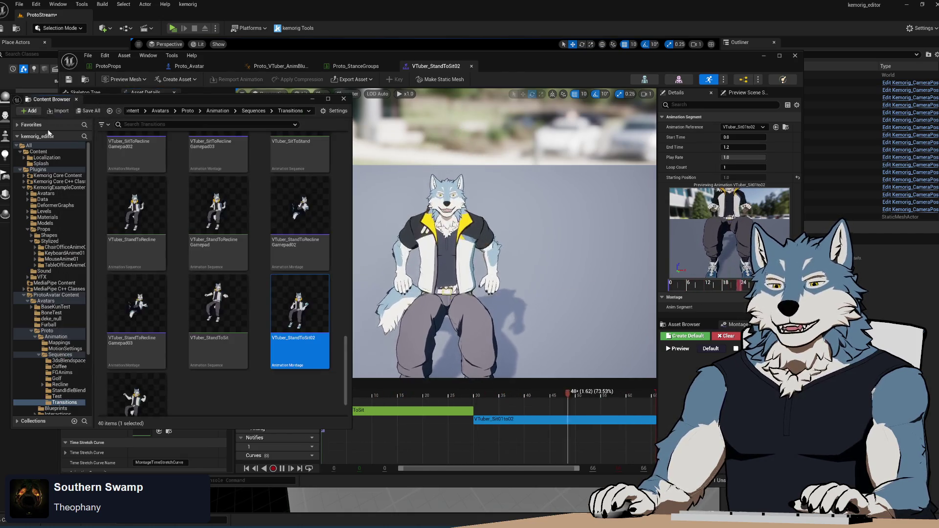
# Drop VTuber_StandToSit onto MainStance's Stand enter animation in Proto_StanceGroups and save with Ctrl+S.
pyautogui.scroll(-2, 246, 383)
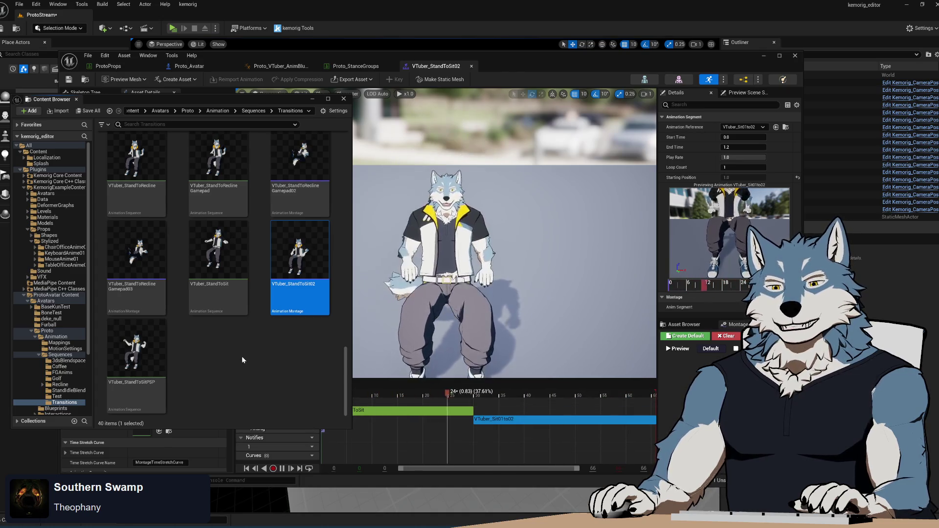
pyautogui.click(232, 265)
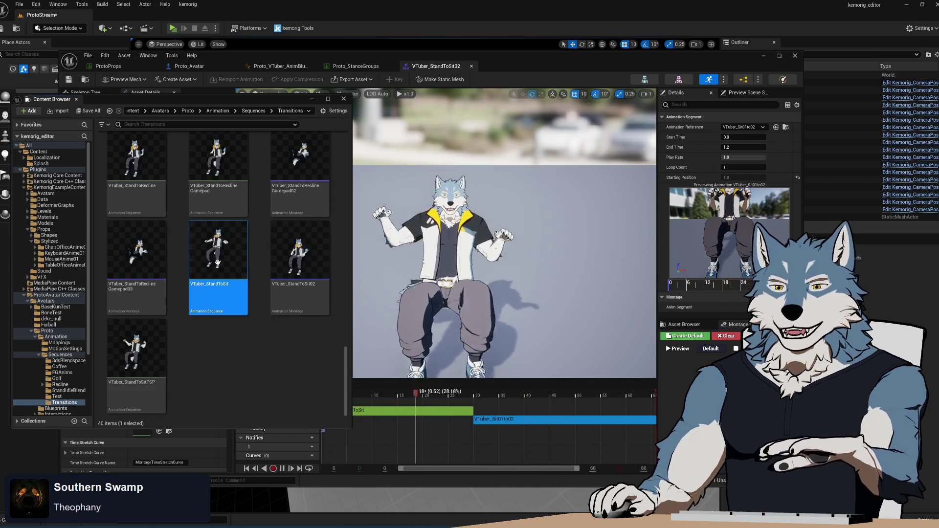
pyautogui.click(356, 66)
pyautogui.moveTo(390, 57); pyautogui.dragTo(593, 60)
pyautogui.moveTo(218, 250); pyautogui.dragTo(612, 249)
pyautogui.click(484, 69)
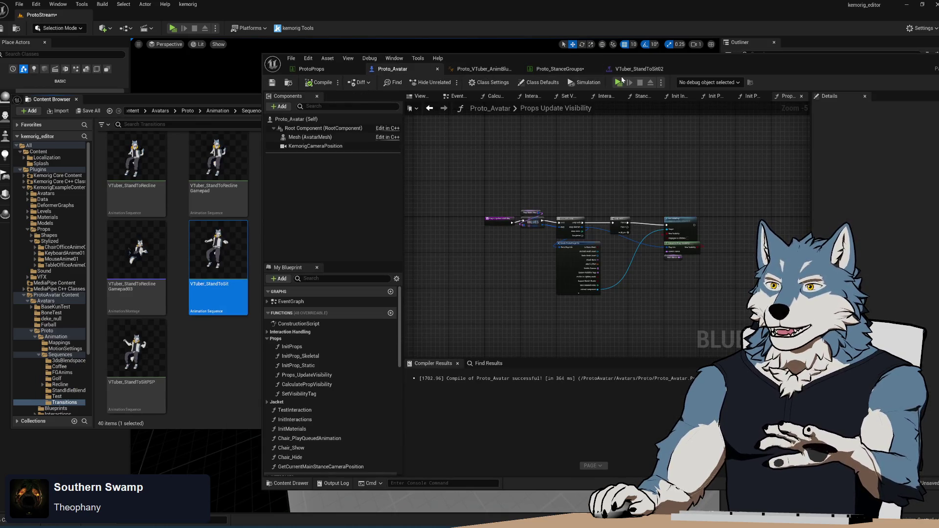
pyautogui.click(639, 69)
pyautogui.click(554, 72)
pyautogui.hotkey('ctrl', 's')
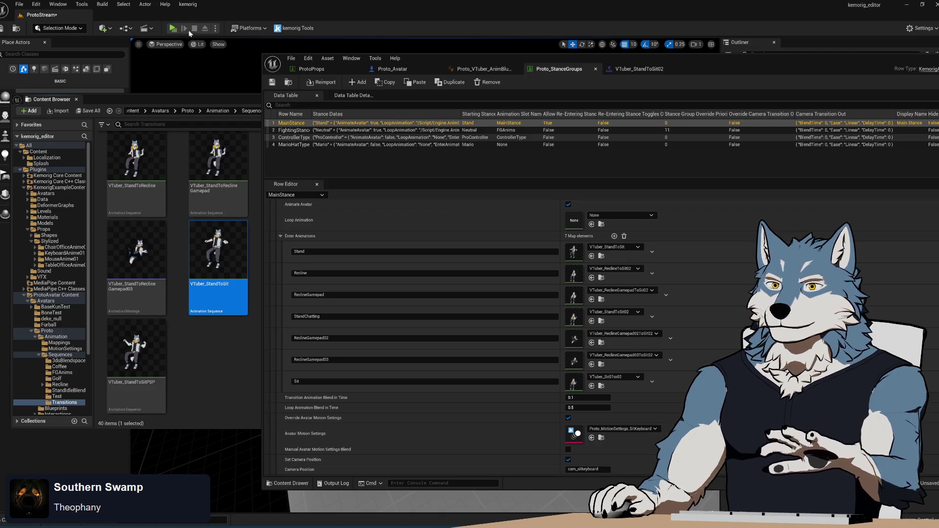
# Run a play session, switch the avatar to SitKeyboard, and end it.
pyautogui.click(172, 27)
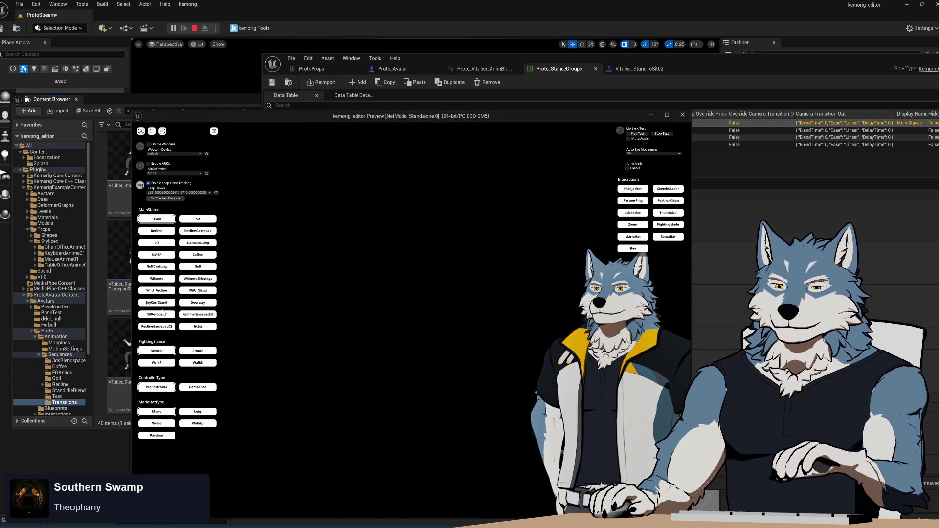
pyautogui.click(158, 316)
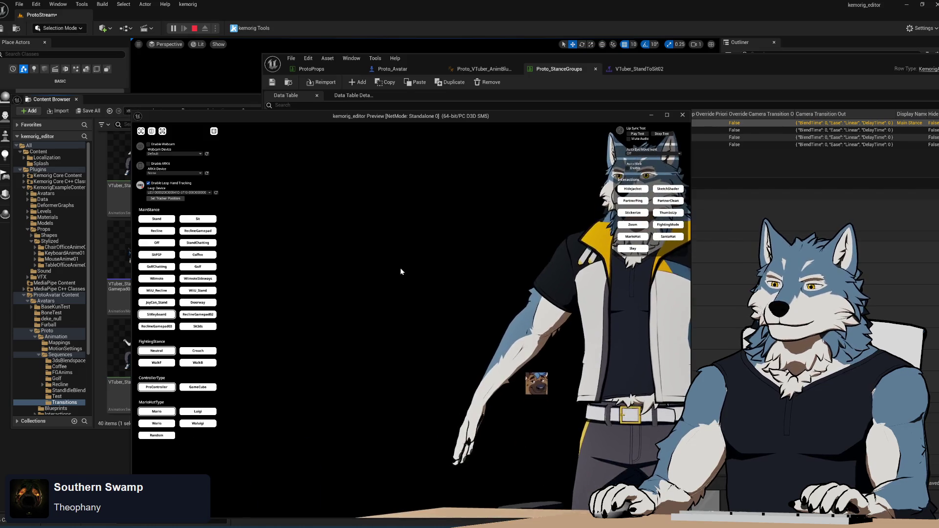
pyautogui.press('Escape')
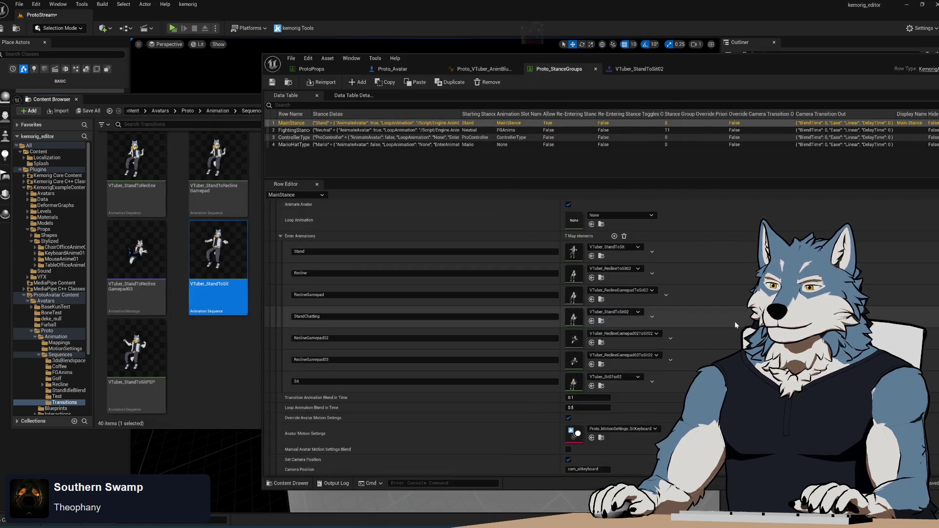
# Open the VTuber_StandToSit animation, then return to the AnimBlueprint's AnimGraph.
pyautogui.click(602, 256)
pyautogui.doubleClick(219, 255)
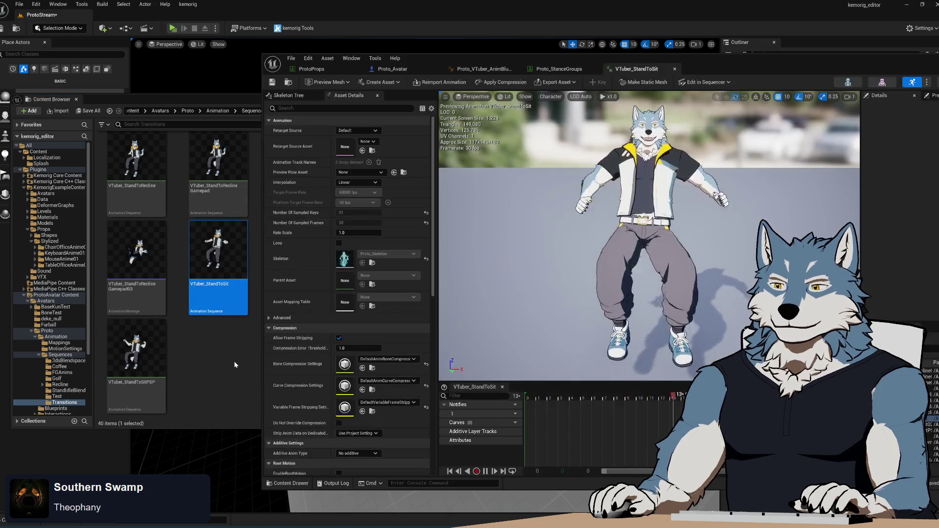
pyautogui.click(198, 380)
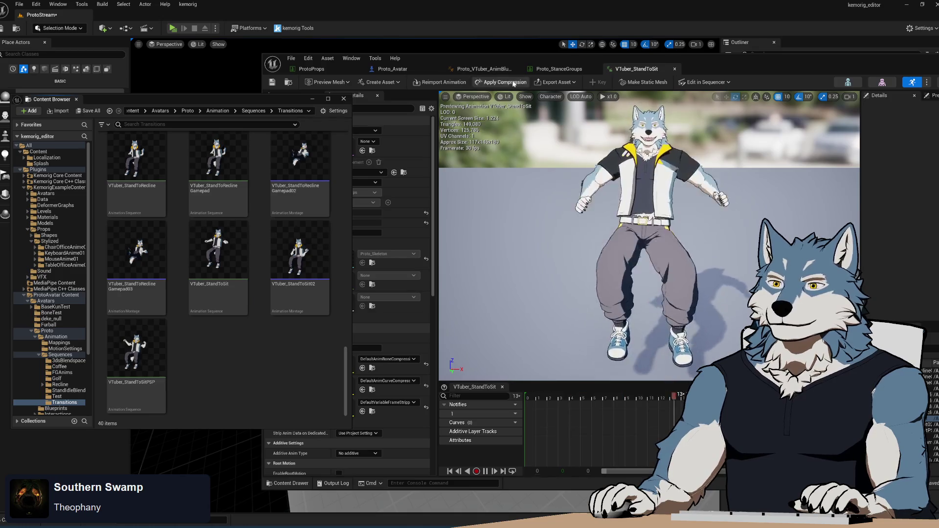
pyautogui.click(485, 69)
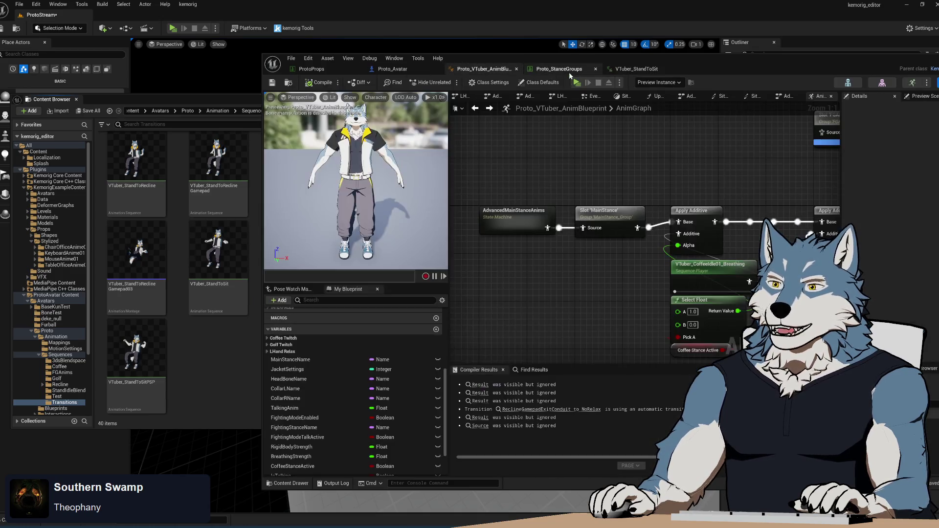
pyautogui.click(568, 73)
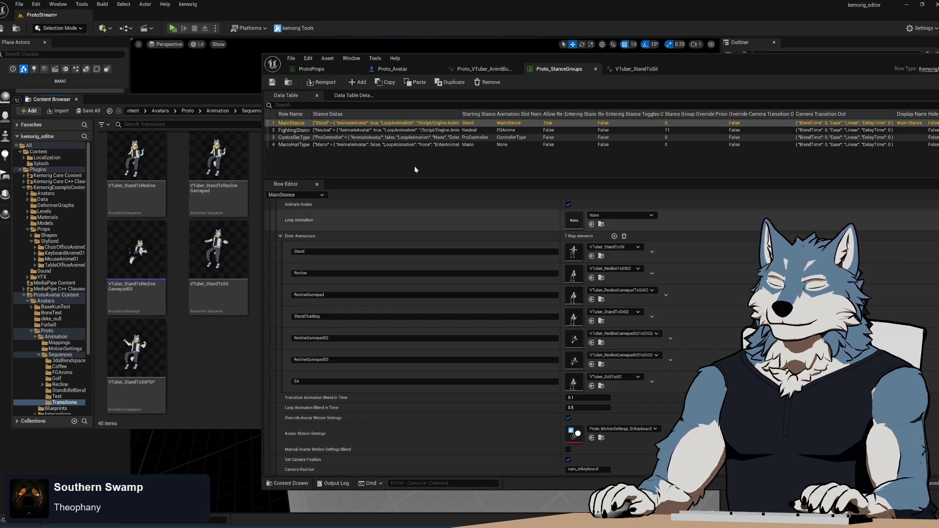
pyautogui.click(483, 69)
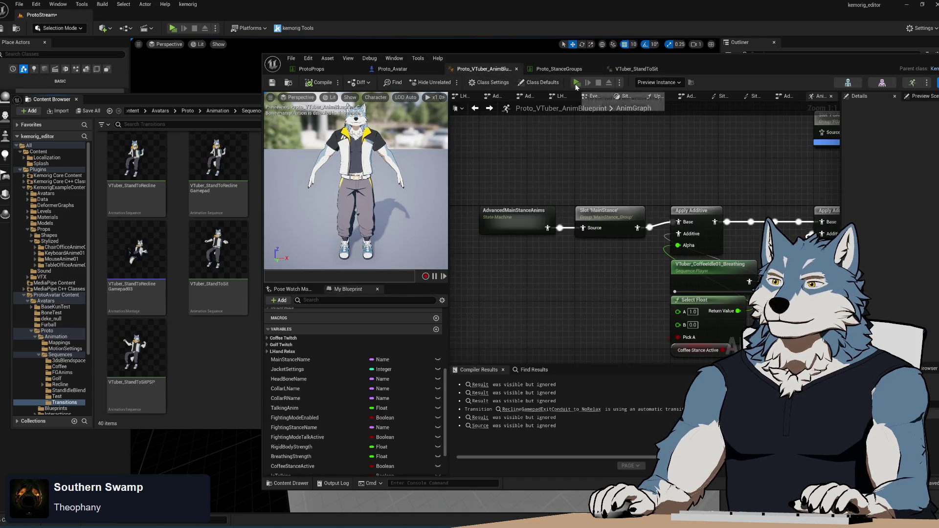
pyautogui.click(576, 83)
pyautogui.click(167, 315)
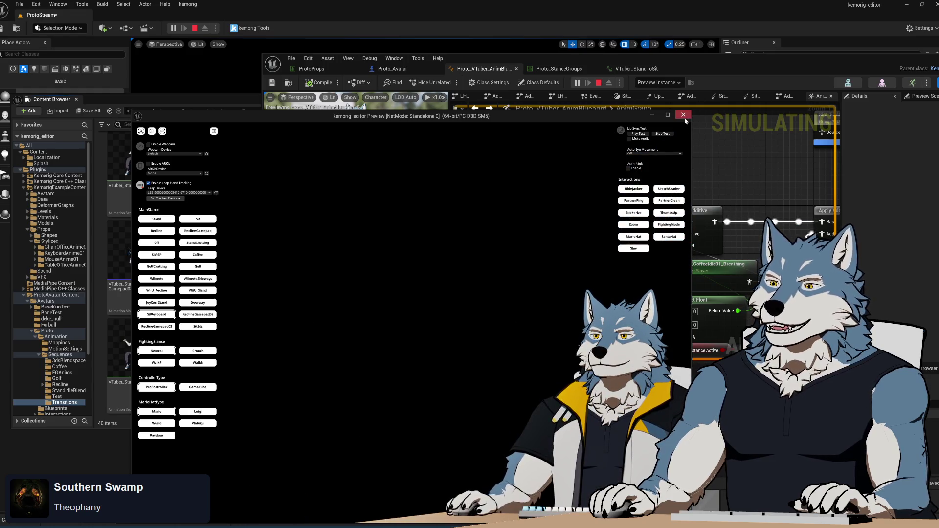
pyautogui.click(684, 115)
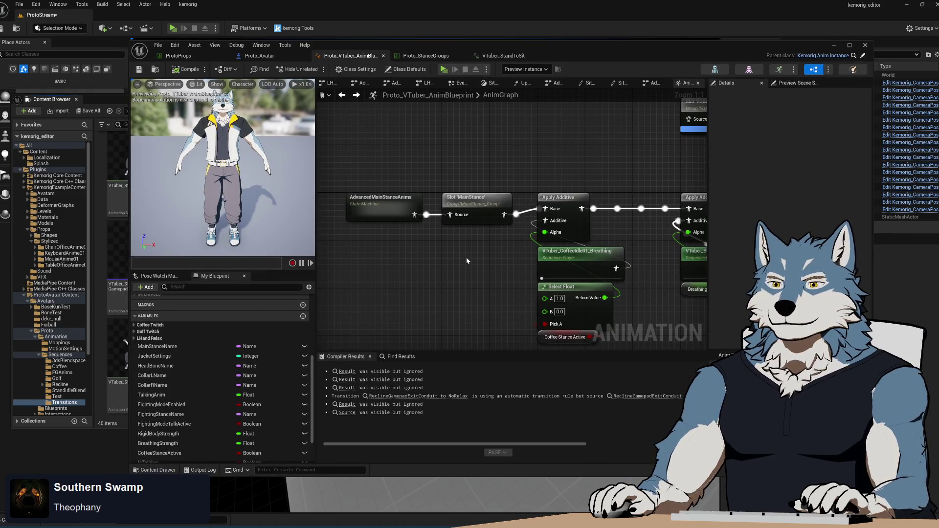
# Disconnect AdvancedMainStanceAnims from the MainStance slot and save the animation blueprint.
pyautogui.moveTo(387, 200)
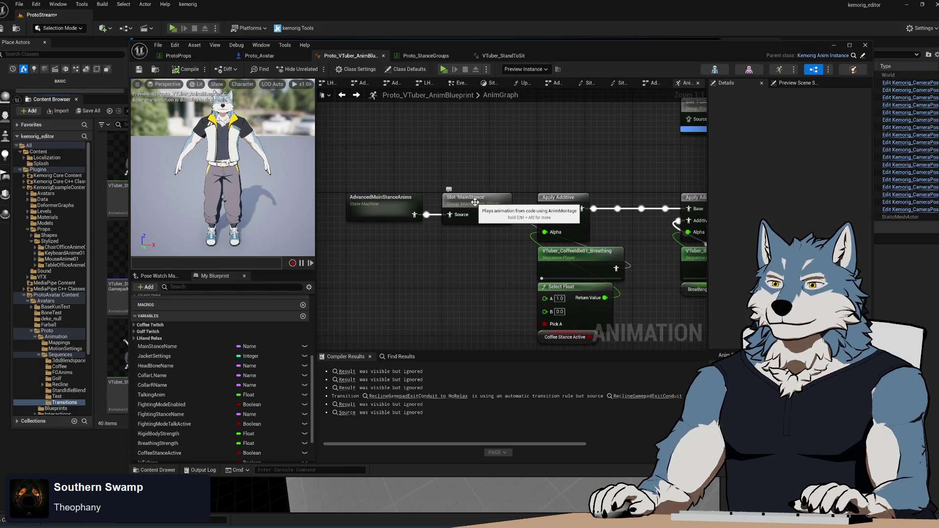
pyautogui.keyDown('alt'); pyautogui.click(454, 220); pyautogui.keyUp('alt')
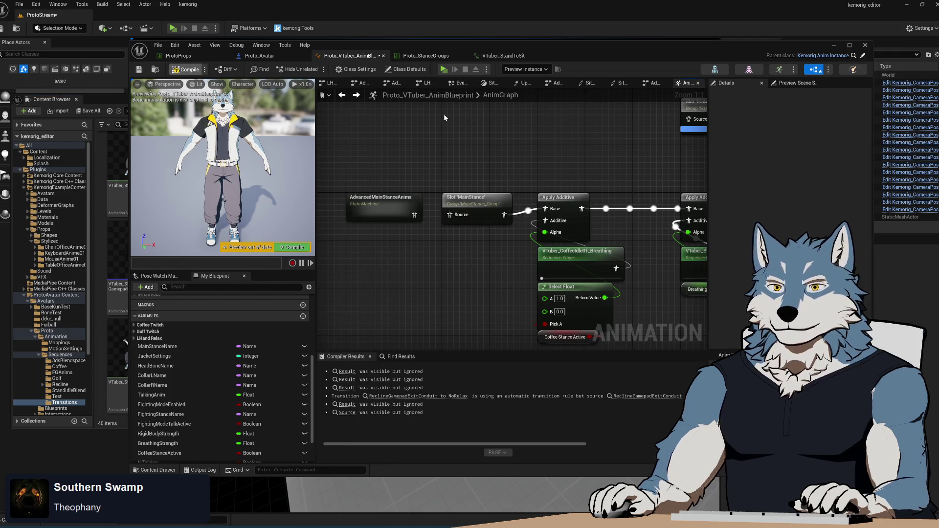
pyautogui.hotkey('ctrl', 's')
# Play-test SitKeyboard, ReclineGamepad02 and Neutral fighting stances, then rewire AdvancedMainStanceAnims into MainStance.
pyautogui.click(445, 72)
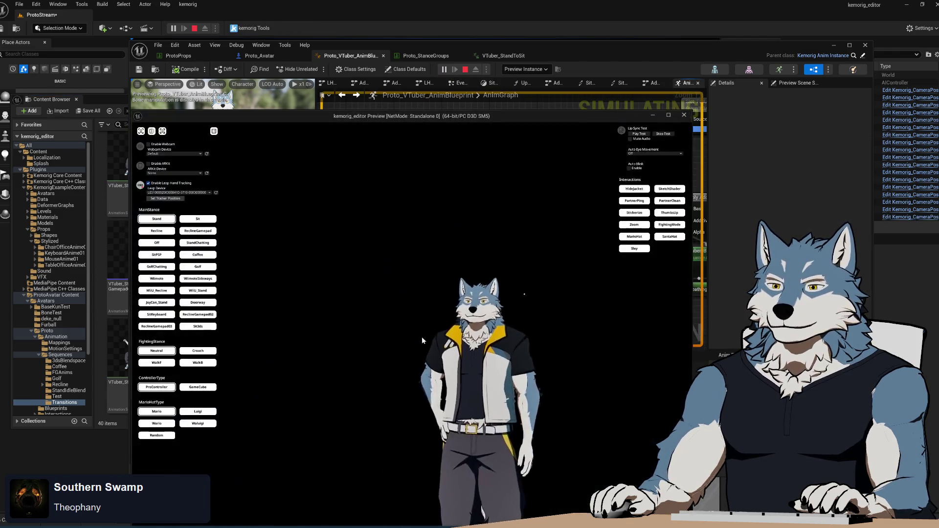
pyautogui.click(163, 317)
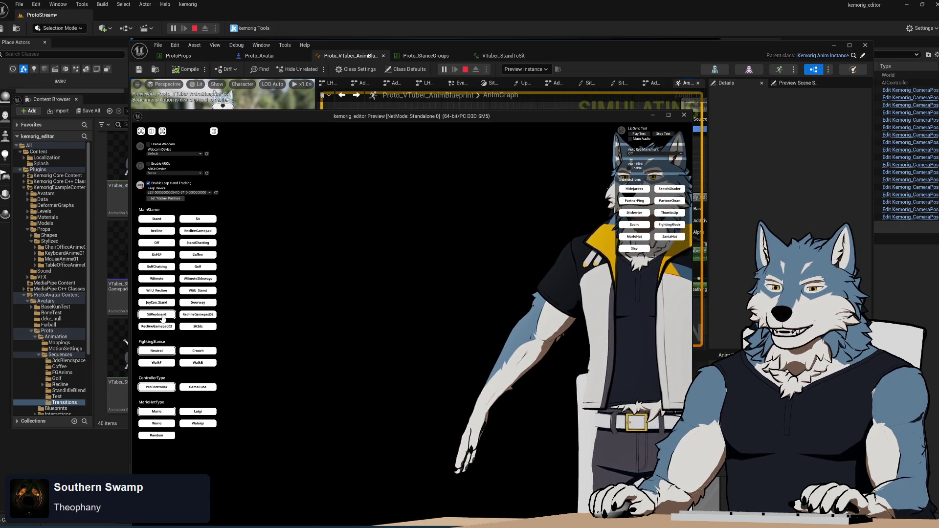
pyautogui.click(182, 316)
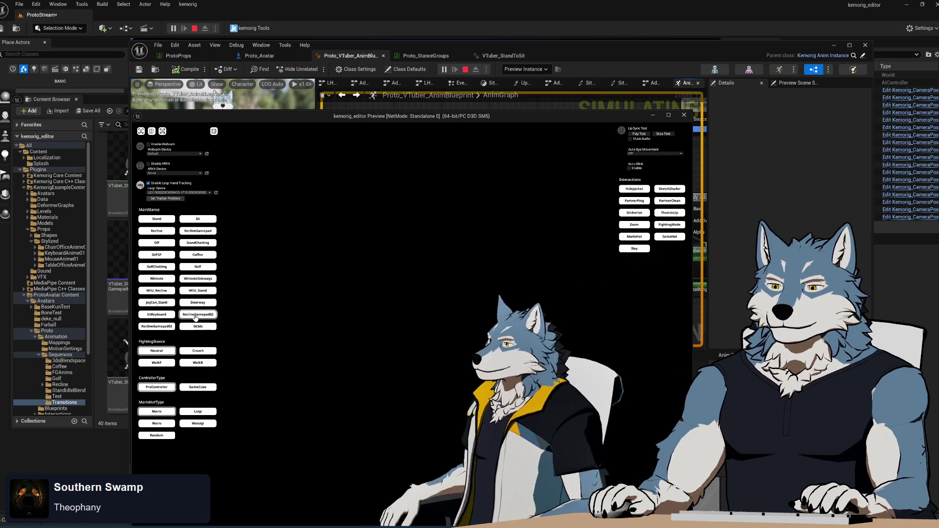
pyautogui.click(163, 316)
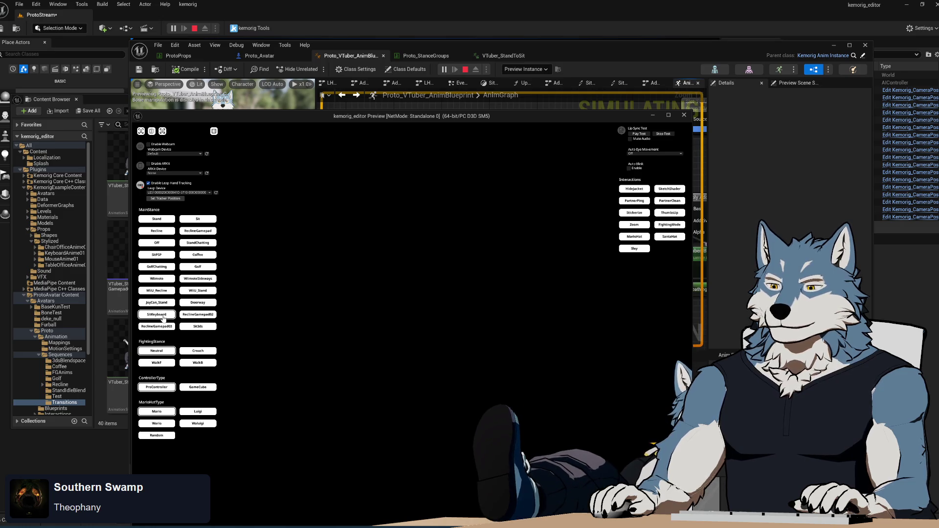
pyautogui.click(163, 353)
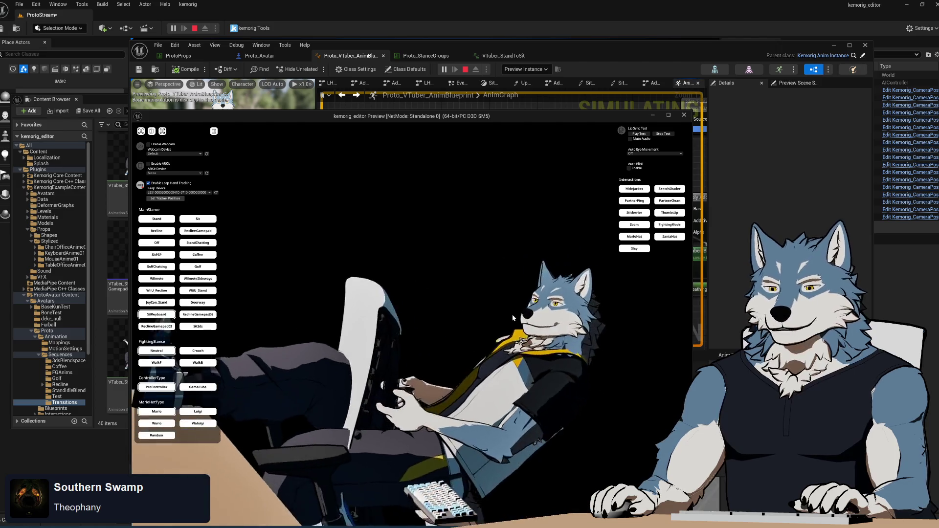
pyautogui.press('Escape')
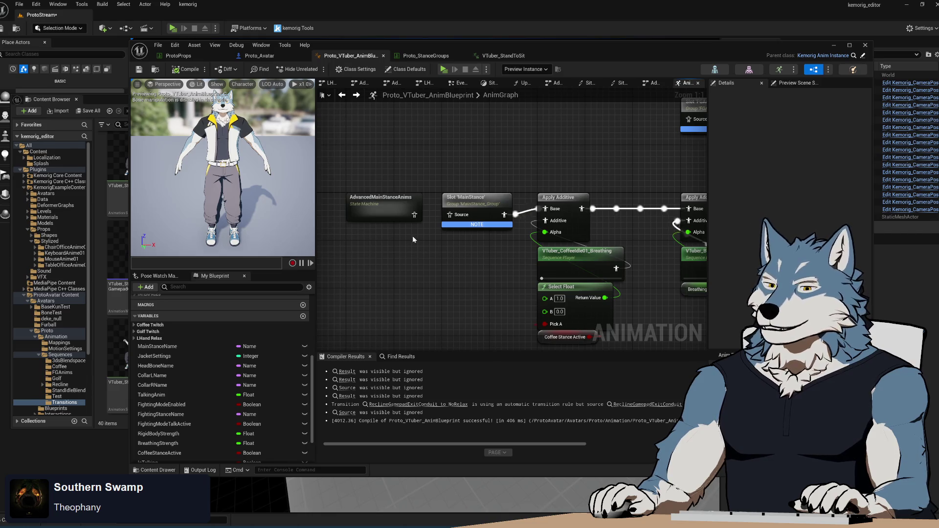
pyautogui.moveTo(411, 221); pyautogui.dragTo(450, 215)
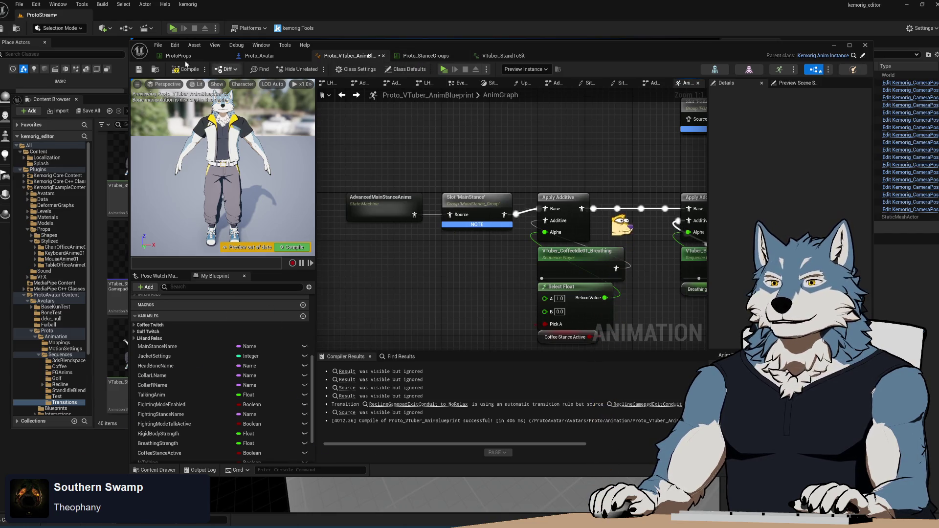
# Compile the animation blueprint with F7 and open the Proto_StanceGroups table.
pyautogui.press('F7')
pyautogui.click(433, 57)
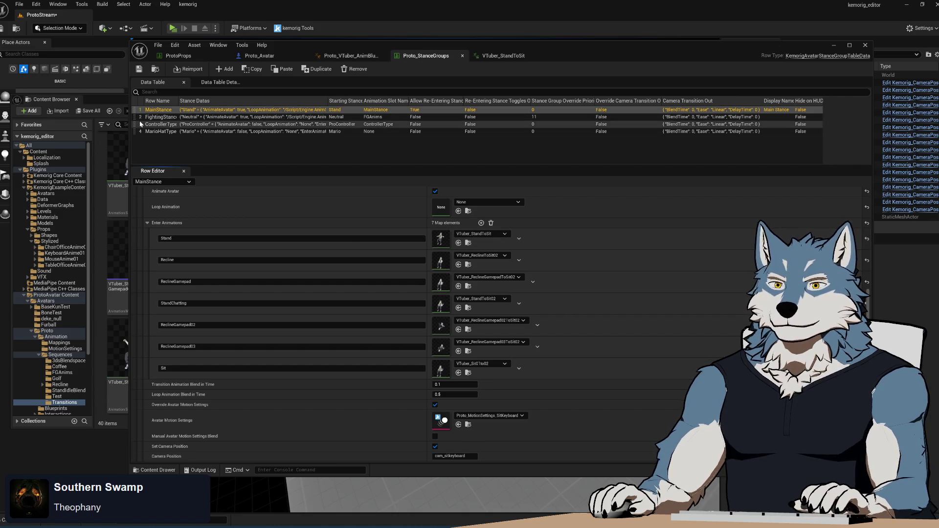
# Assign VTuber_StandToSit02 from the Transitions assets as MainStance's Stand enter animation.
pyautogui.click(116, 99)
pyautogui.moveTo(299, 254)
pyautogui.mouseDown()
pyautogui.moveTo(392, 279)
pyautogui.moveTo(486, 237)
pyautogui.mouseUp()
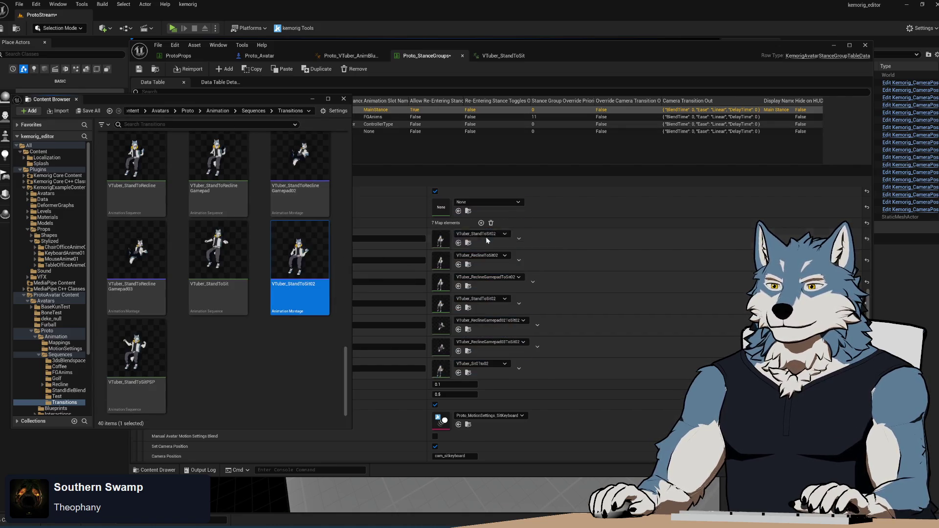
pyautogui.click(603, 237)
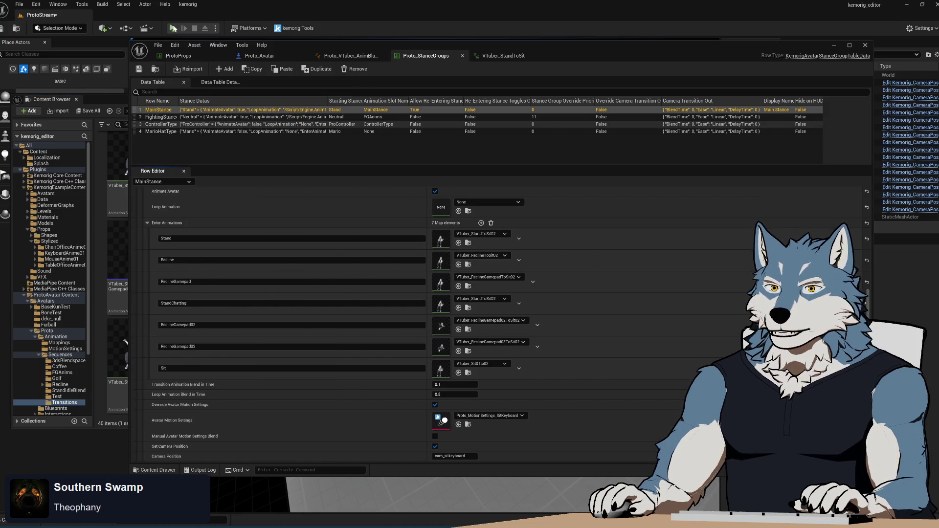
# Play-test switching between SitKeyboard, ReclineGamepad02 and Stand stances, then close the preview.
pyautogui.hotkey('alt', 'p')
pyautogui.click(157, 315)
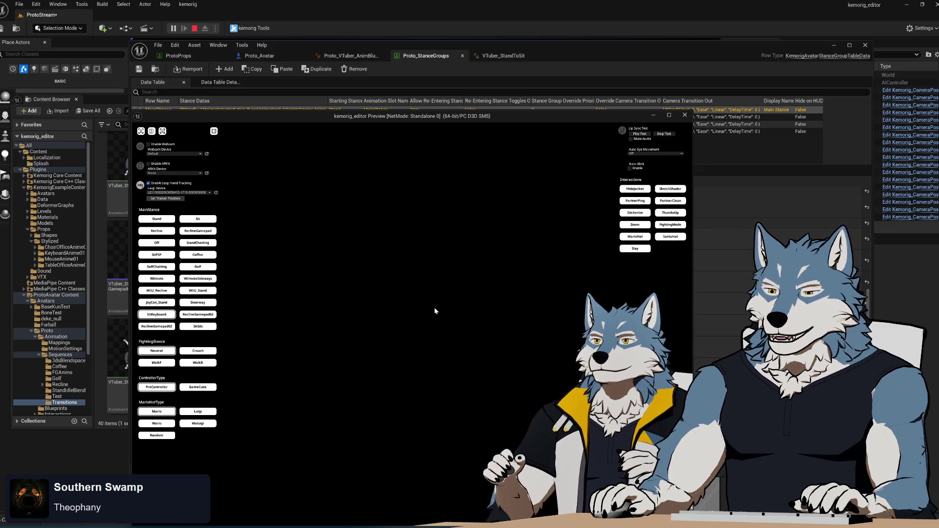
pyautogui.click(204, 315)
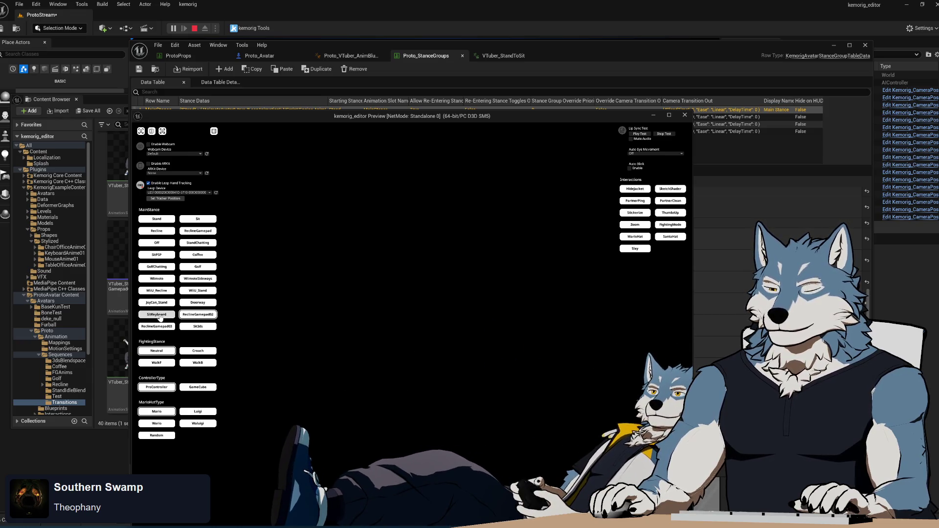
pyautogui.click(160, 318)
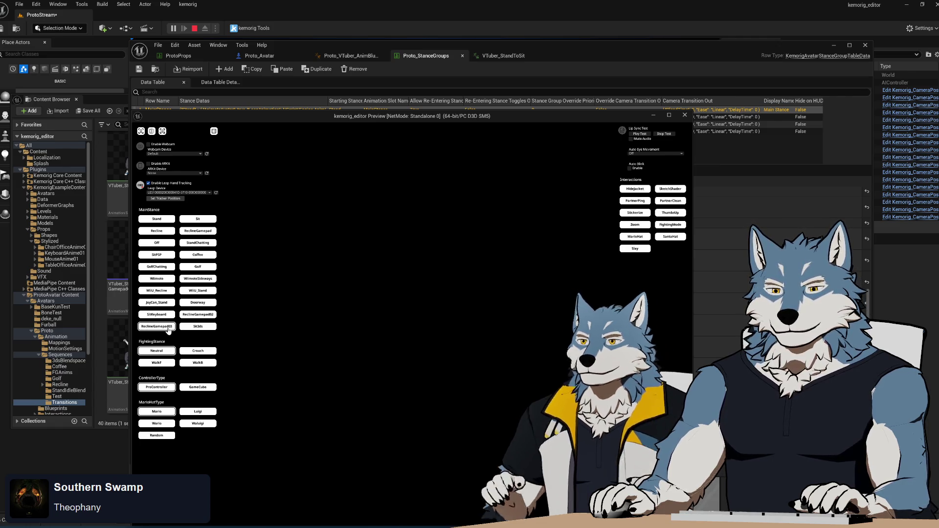
pyautogui.click(200, 315)
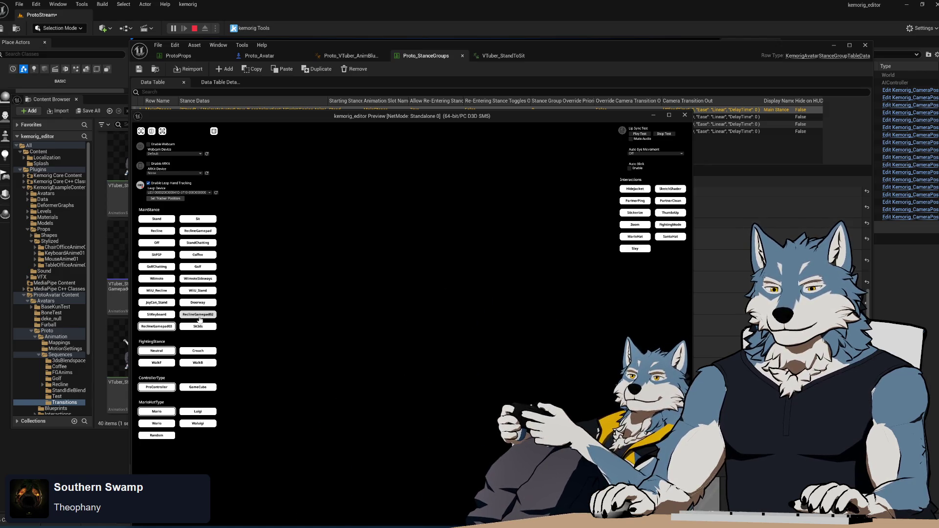
pyautogui.click(165, 319)
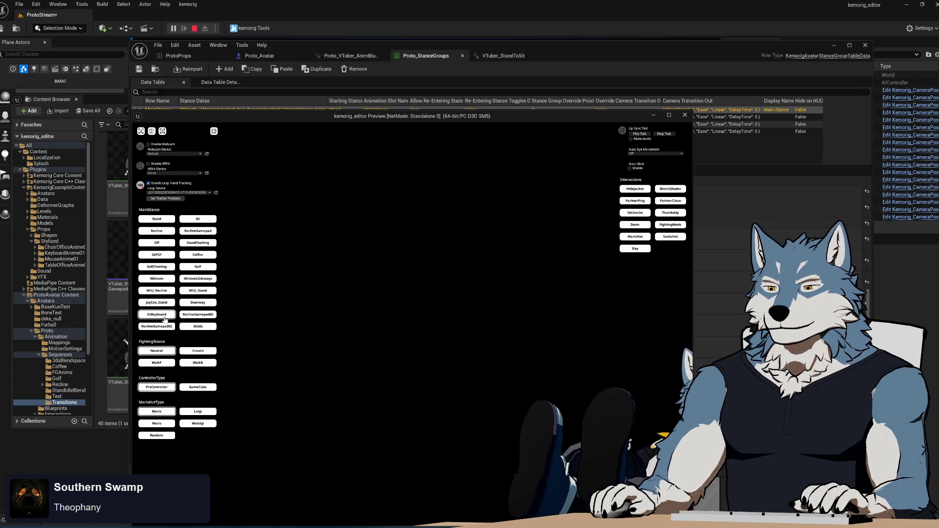
pyautogui.moveTo(460, 118)
pyautogui.mouseDown()
pyautogui.moveTo(460, 190)
pyautogui.moveTo(451, 91)
pyautogui.mouseUp()
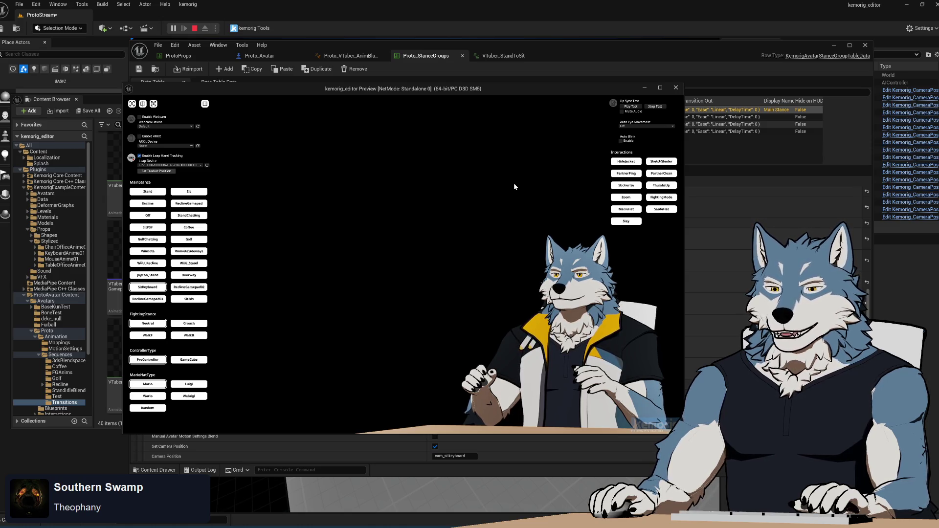
pyautogui.click(160, 197)
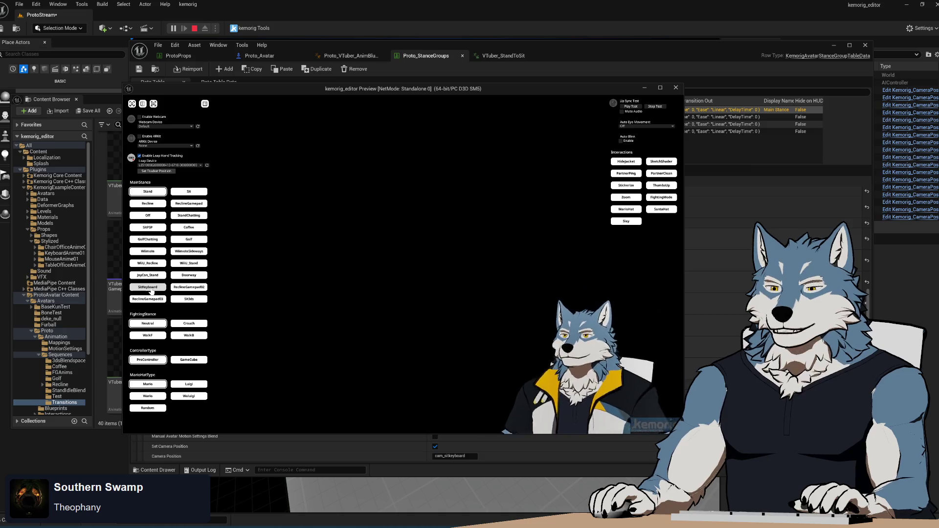
pyautogui.click(151, 289)
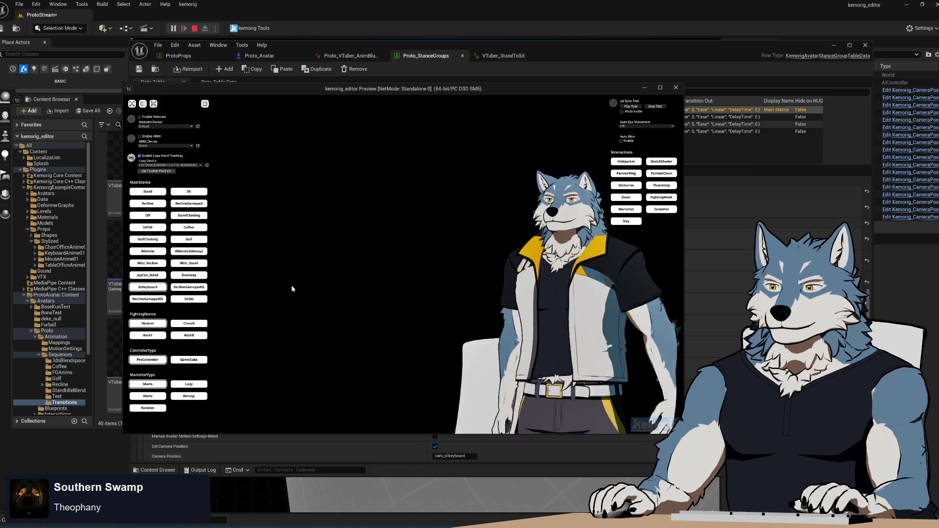
pyautogui.click(677, 90)
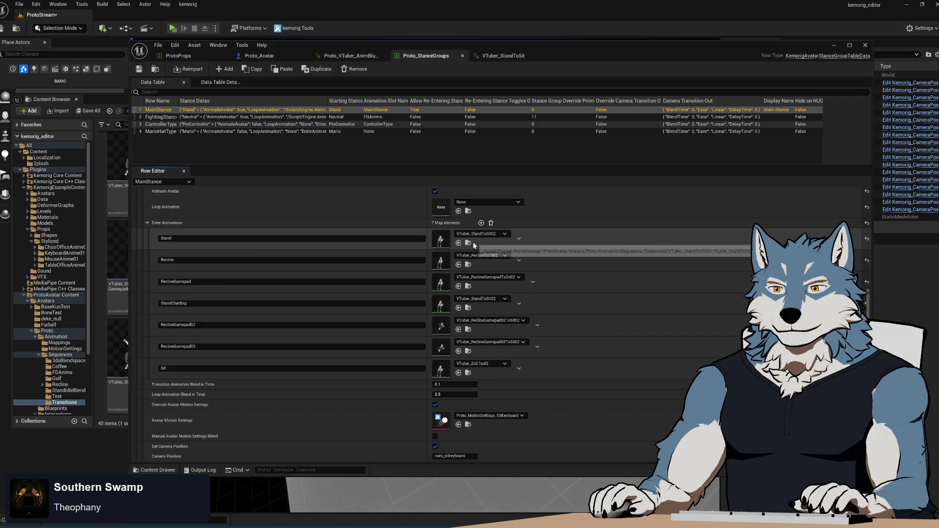
# Set the Stand entry's enter animation in the MainStance row back to VTuber_StandToSit.
pyautogui.click(498, 235)
pyautogui.click(541, 363)
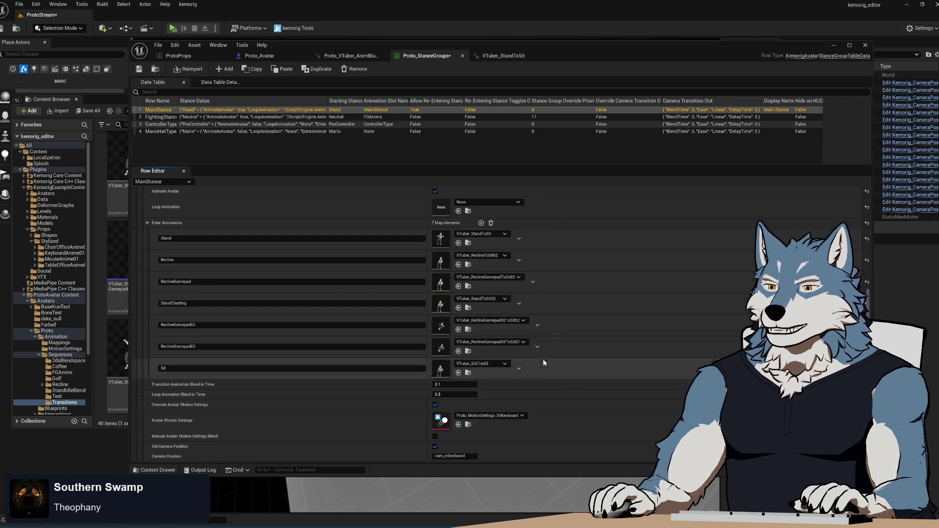
pyautogui.scroll(2, 592, 251)
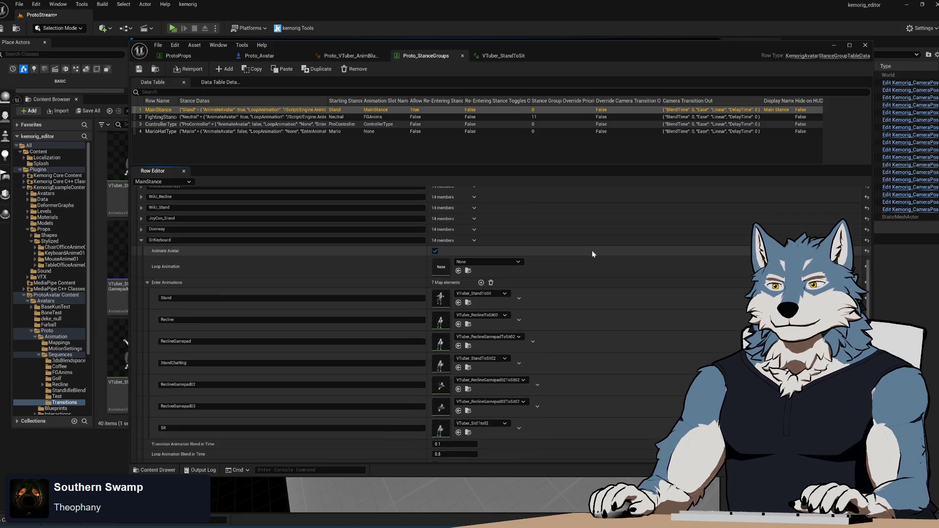
pyautogui.scroll(-3, 589, 296)
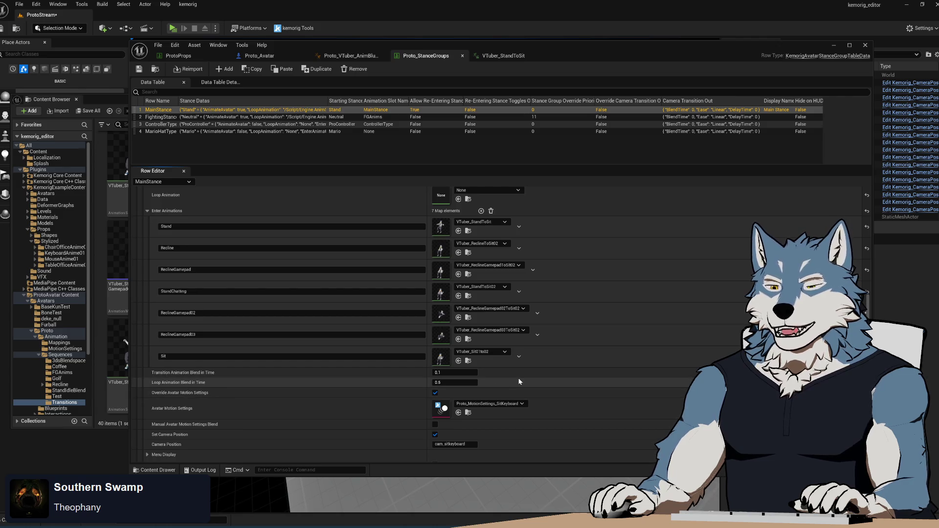
pyautogui.scroll(-2, 520, 382)
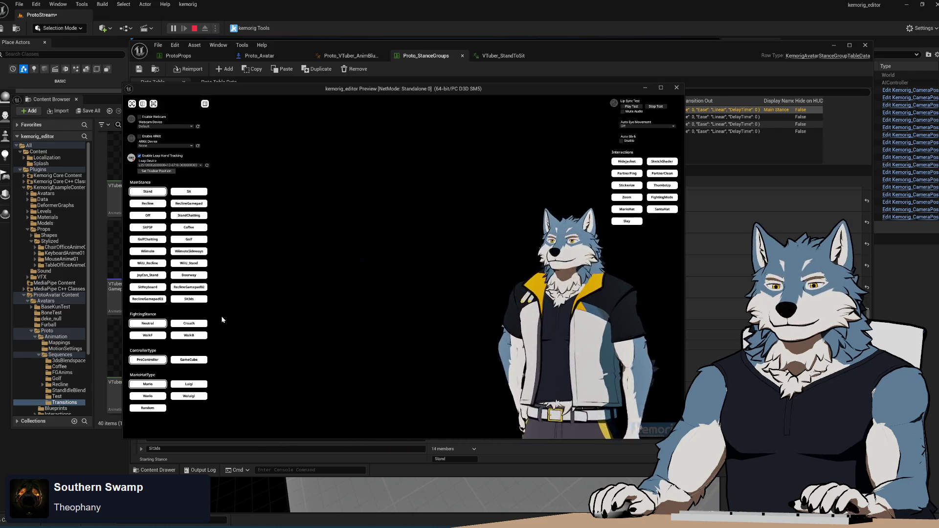
# Change the Stand entry's enter animation to VTuber_SitToReclineGamepad in the StanceGroups table.
pyautogui.click(159, 289)
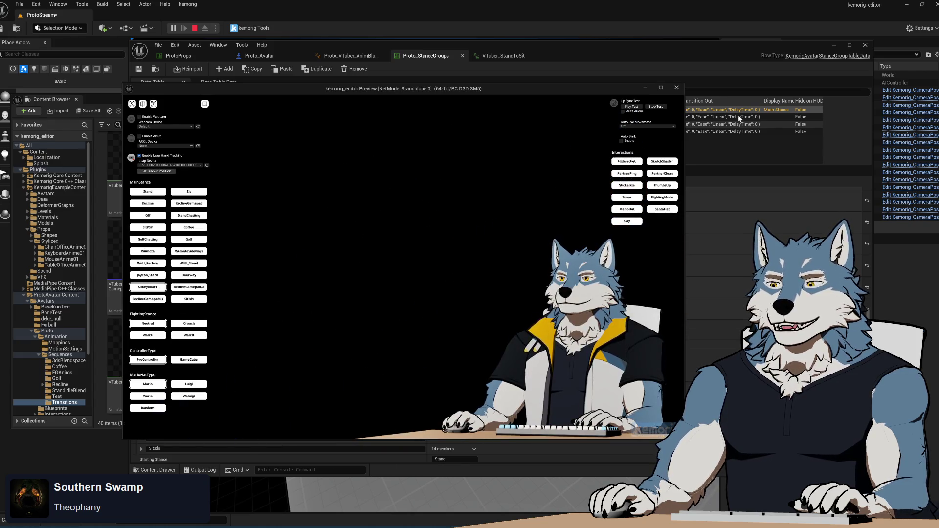
pyautogui.click(712, 51)
pyautogui.scroll(3, 631, 289)
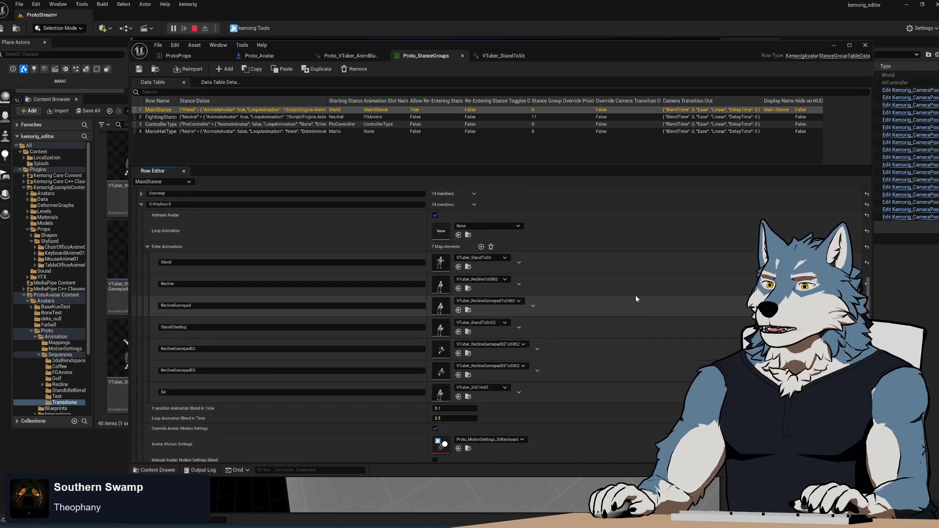
pyautogui.click(500, 259)
pyautogui.scroll(1, 562, 426)
pyautogui.moveTo(564, 429); pyautogui.dragTo(565, 421)
pyautogui.scroll(4, 565, 422)
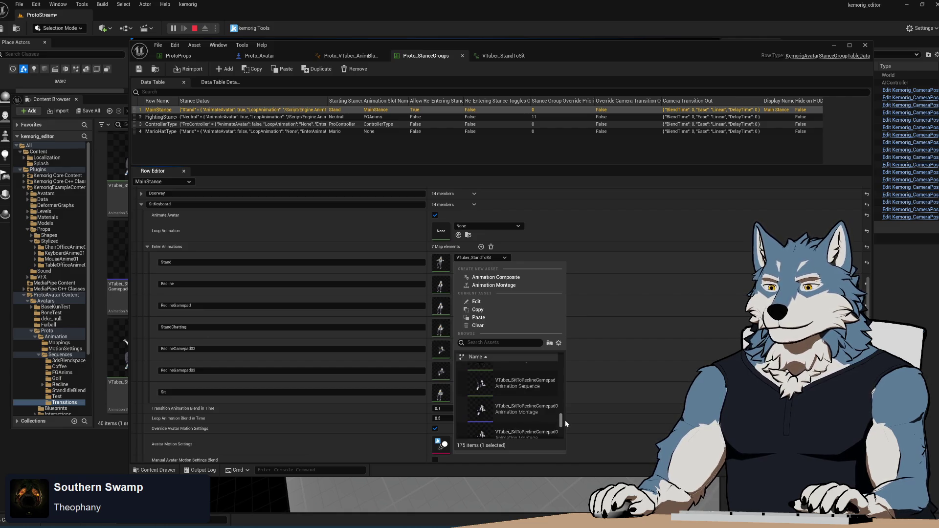
pyautogui.click(536, 379)
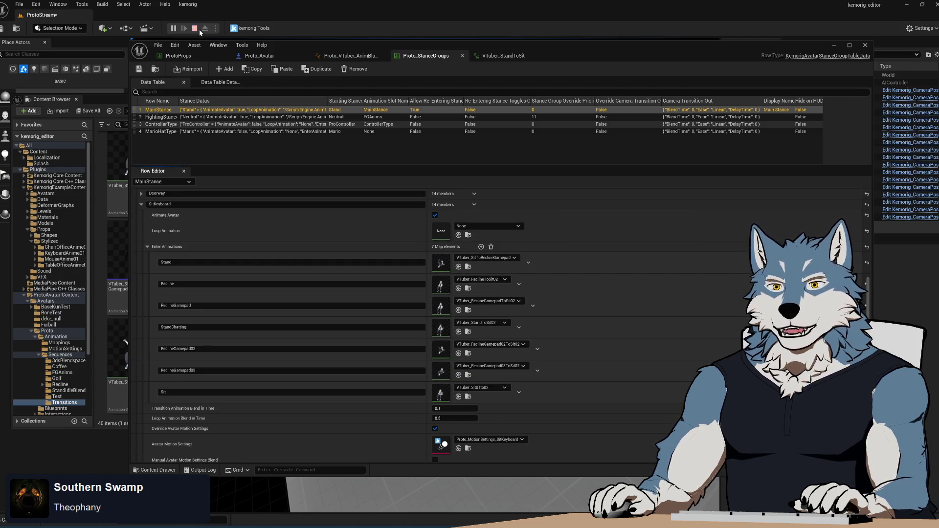
# Play-test the Stand-to-SitKeyboard switch, then locate VTuber_SitToReclineGamepad in the Transitions folder.
pyautogui.click(173, 29)
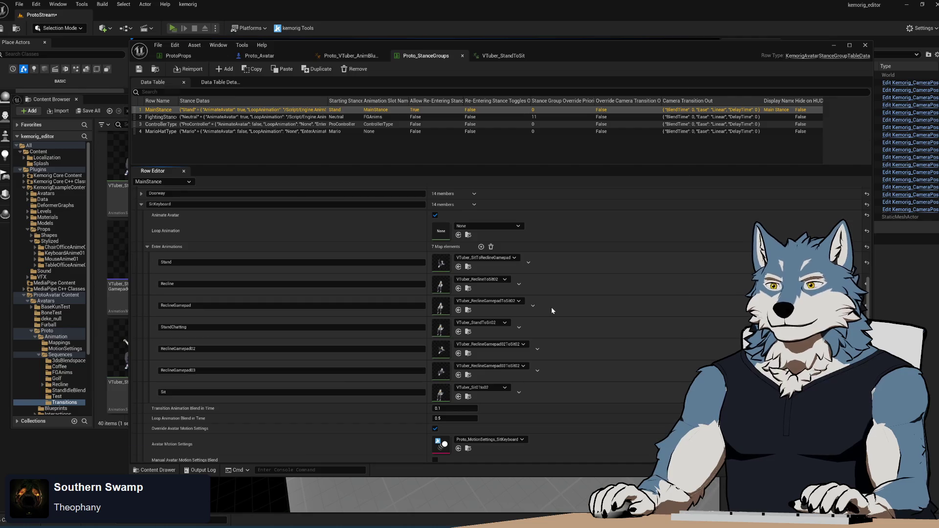
pyautogui.click(149, 287)
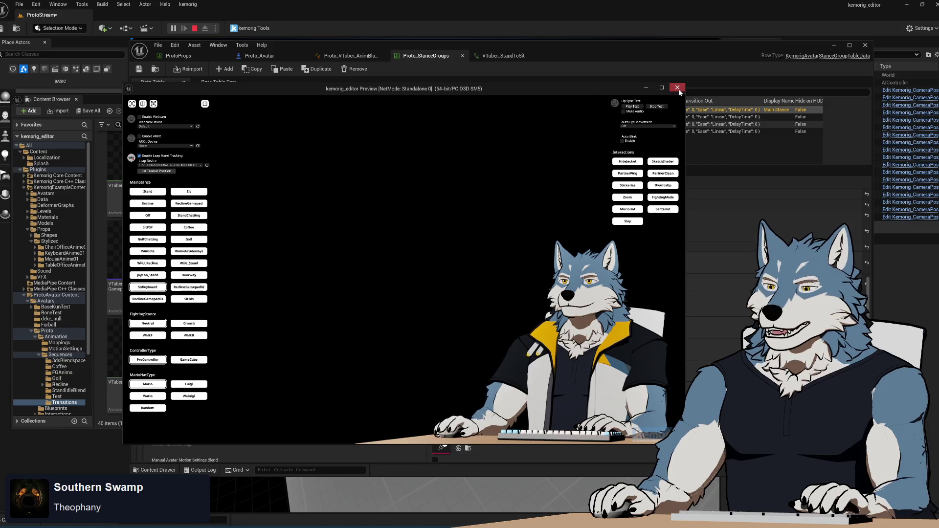
pyautogui.click(678, 88)
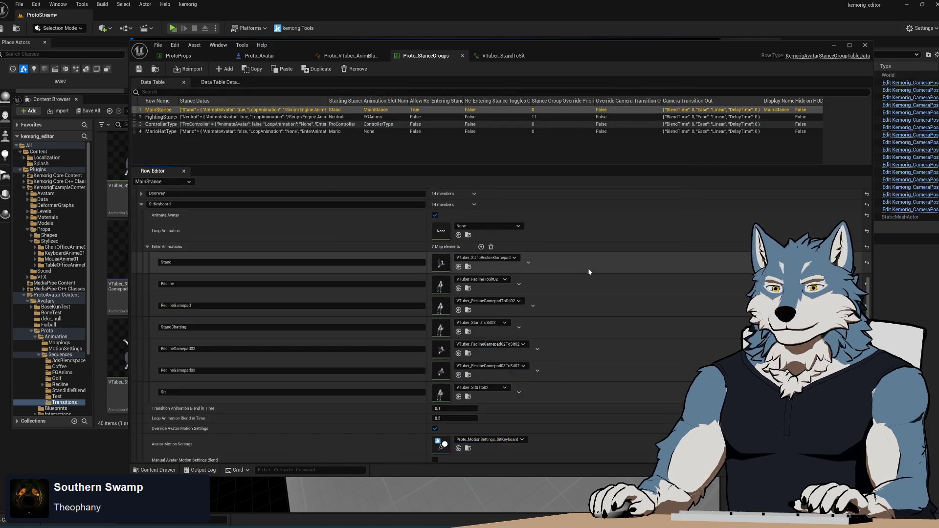
pyautogui.click(468, 266)
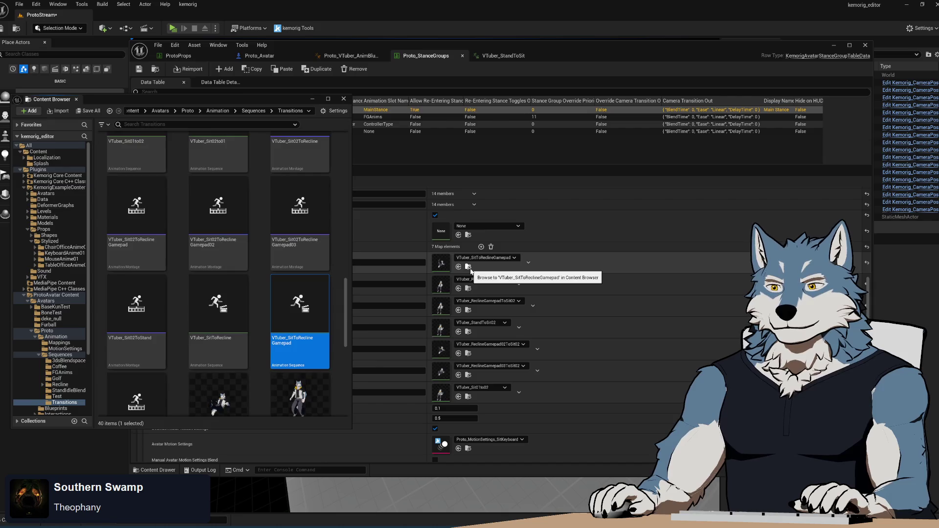
# Preview VTuber_SitToReclineGamepad from frame 0 in its animation editor, then return to Proto_StanceGroups.
pyautogui.doubleClick(302, 300)
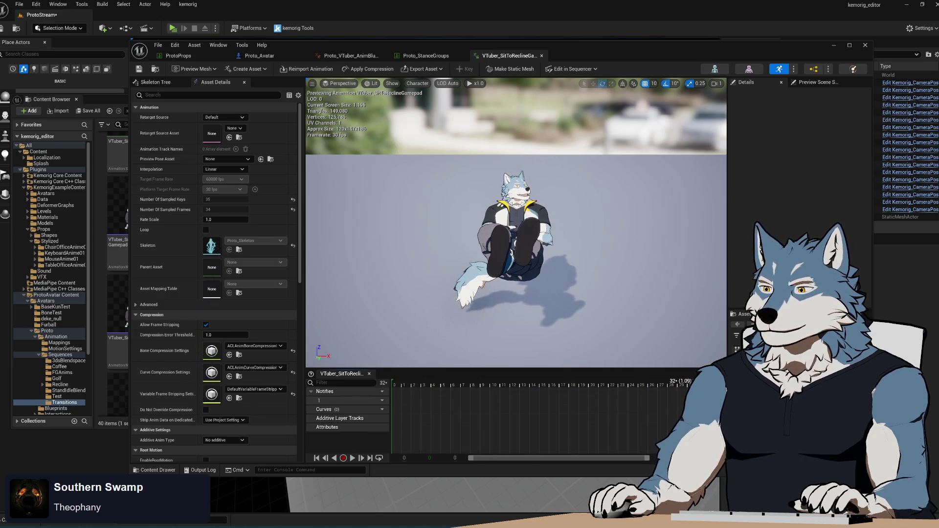
pyautogui.click(317, 458)
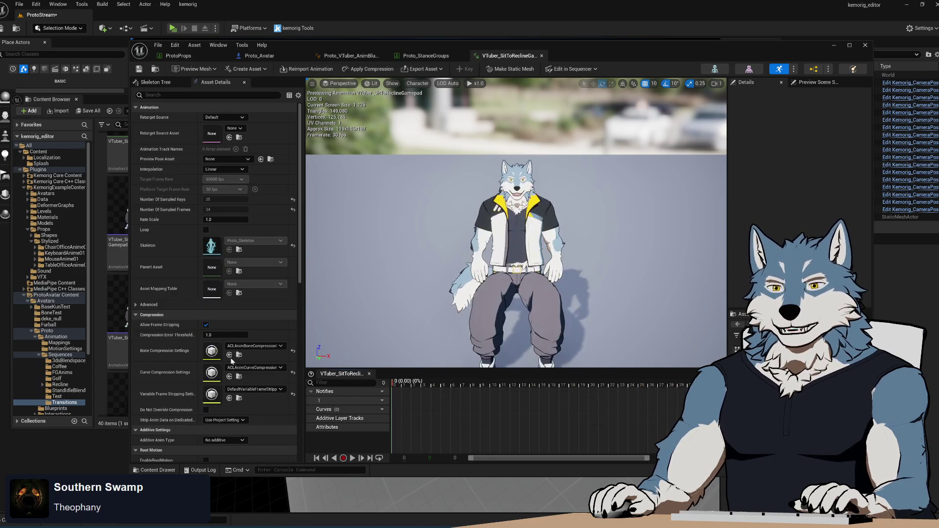
pyautogui.click(448, 57)
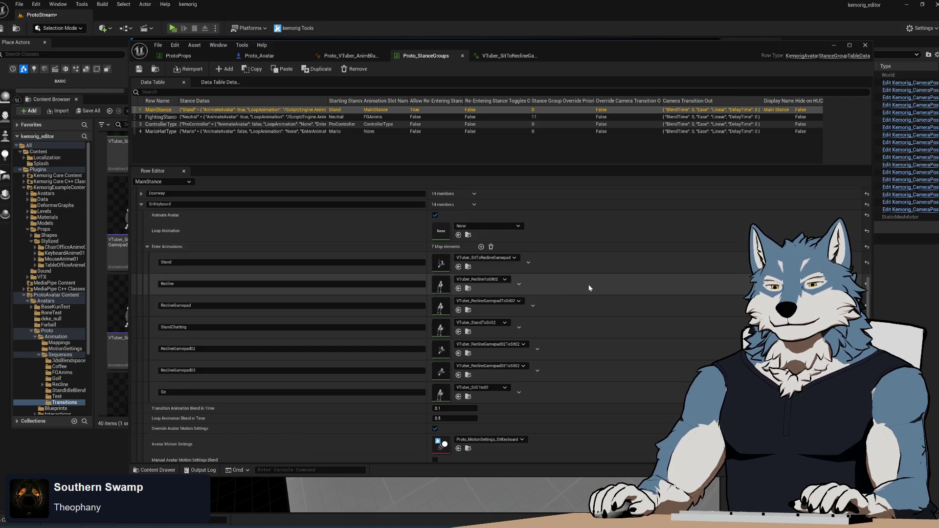
# Locate the Sit entry's animation VTuber_Sit02to01 in the content folders, then return to the table.
pyautogui.click(468, 397)
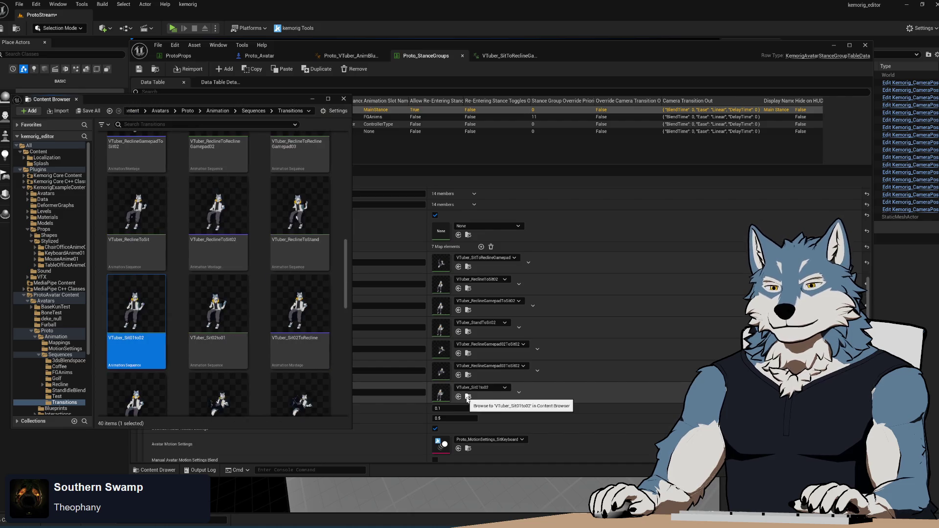
pyautogui.click(200, 333)
pyautogui.click(209, 71)
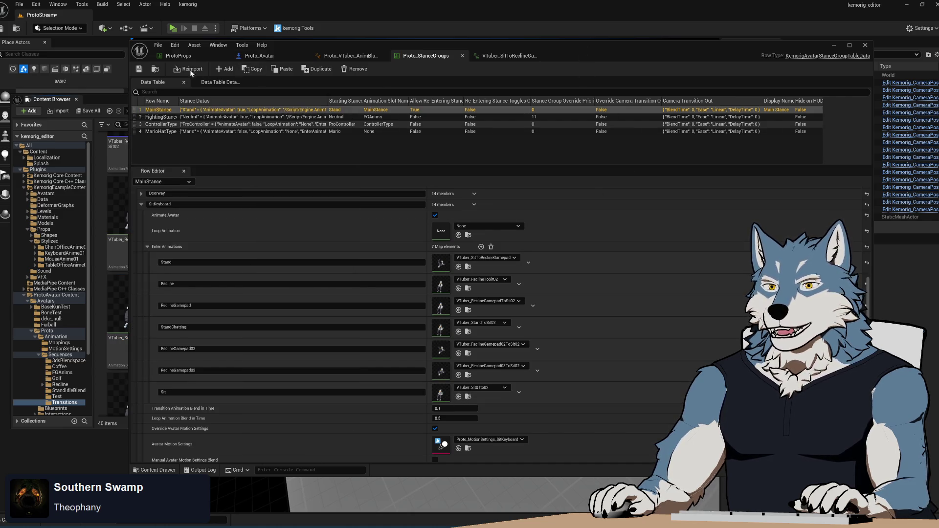
# Play-test switching the avatar between the Sit and SitKeyboard stances twice.
pyautogui.click(171, 29)
pyautogui.press('Right')
pyautogui.press('Return')
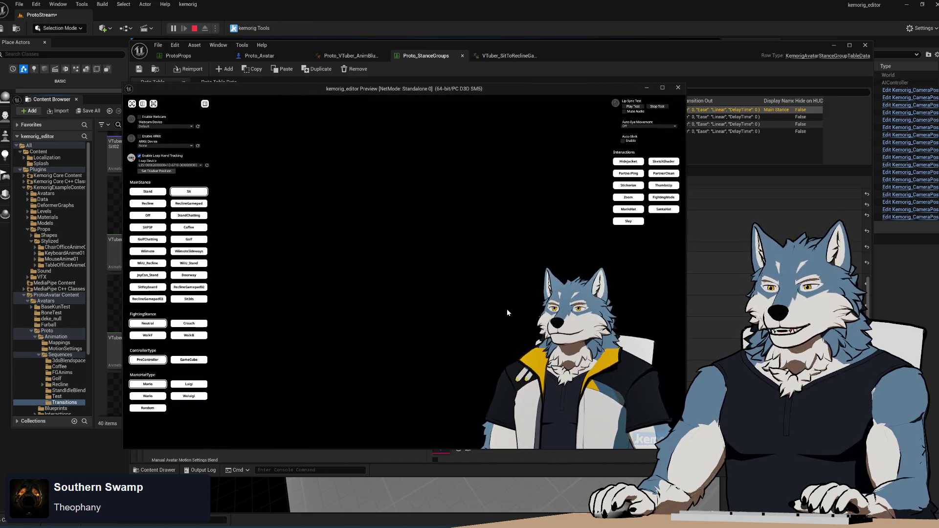
pyautogui.click(150, 289)
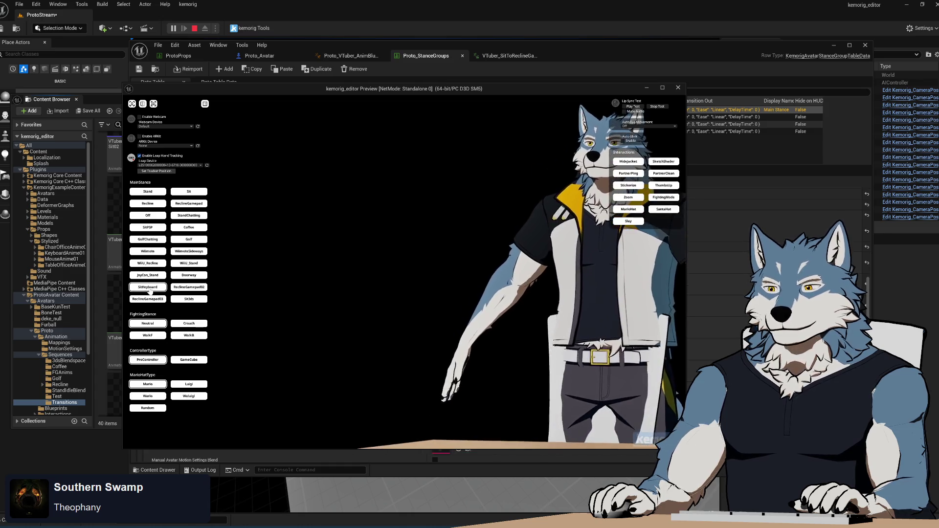
pyautogui.click(194, 193)
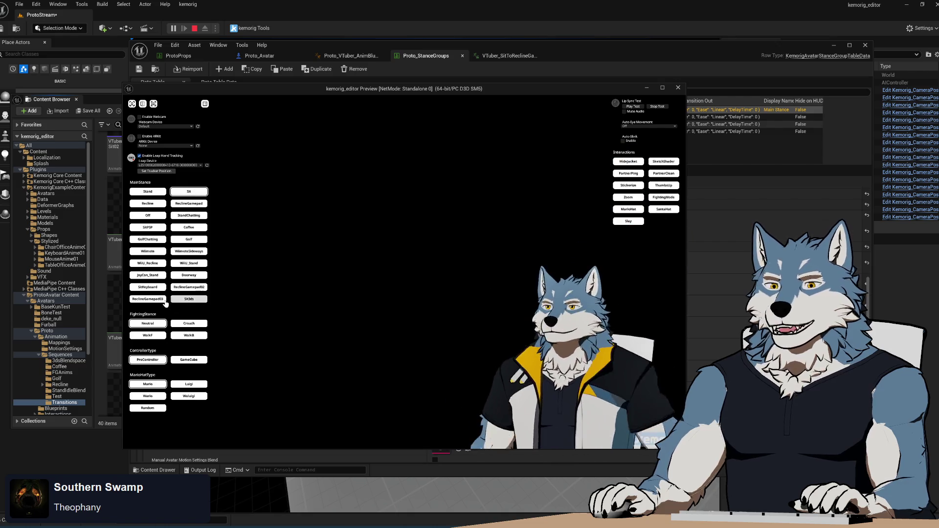
pyautogui.click(147, 287)
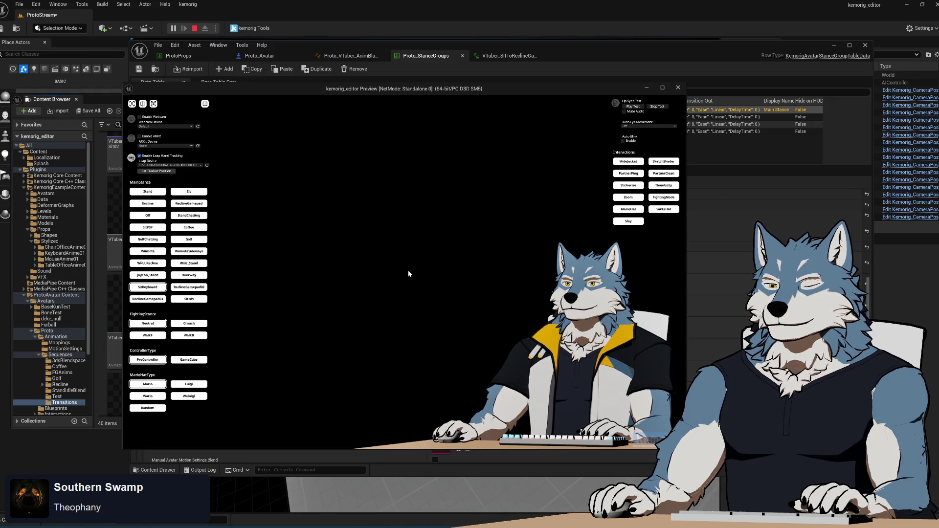
# End the play session and close the Unreal editor, saving ProtoStream.
pyautogui.click(678, 88)
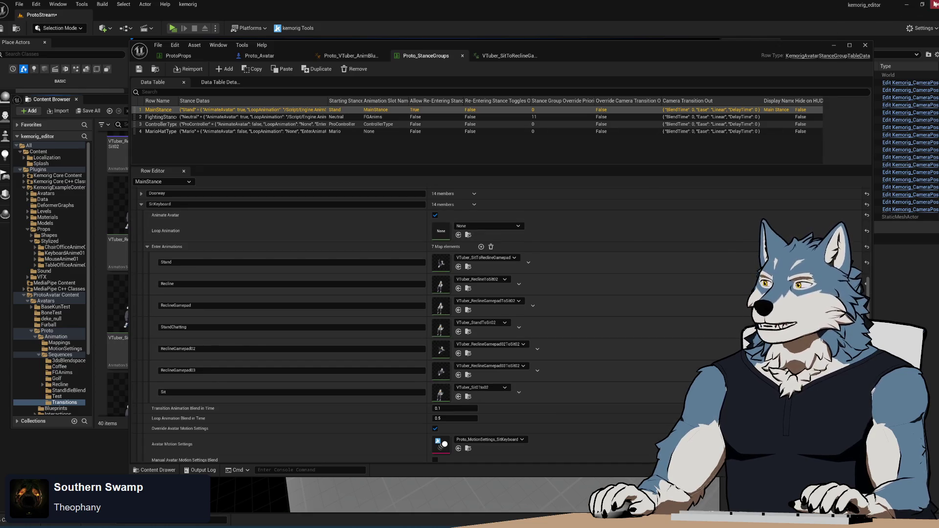
pyautogui.click(935, 4)
pyautogui.click(489, 350)
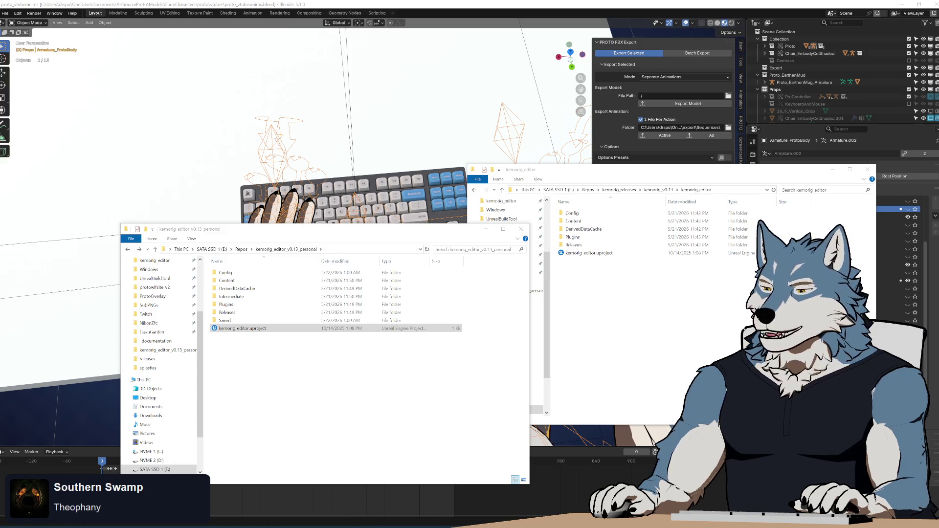
# Bring the v0.13 personal kemorig_editor project folder forward to relaunch the project.
pyautogui.click(233, 524)
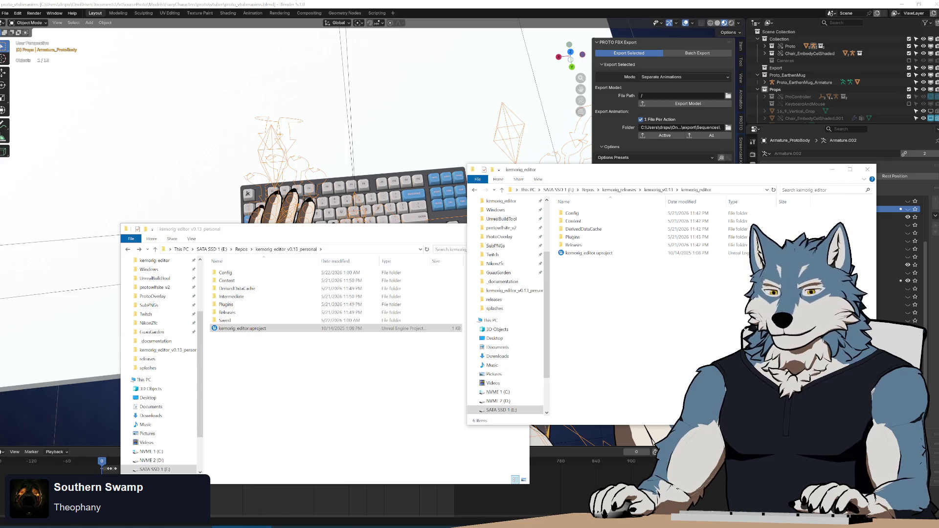
pyautogui.click(242, 330)
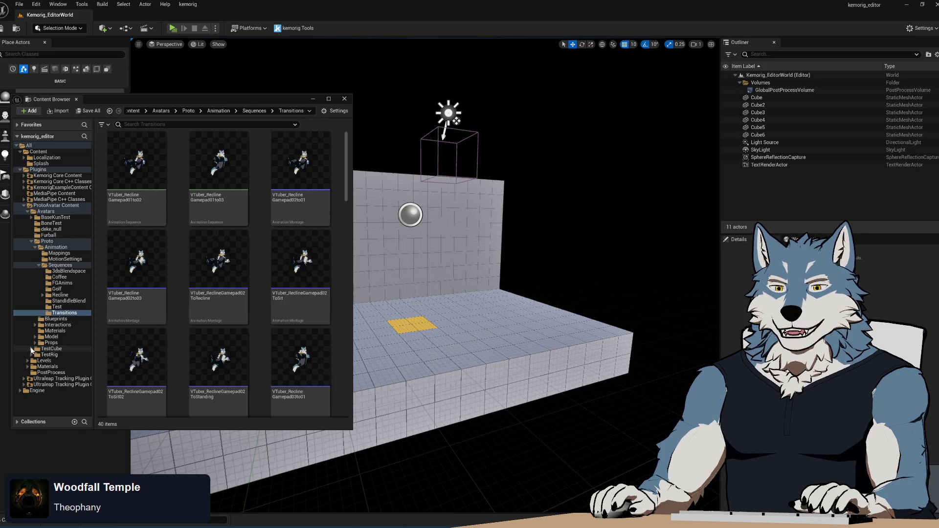
# Load the ProtoStream level from the Levels > ProtoStream folder in the Content Browser.
pyautogui.click(31, 354)
pyautogui.click(31, 354)
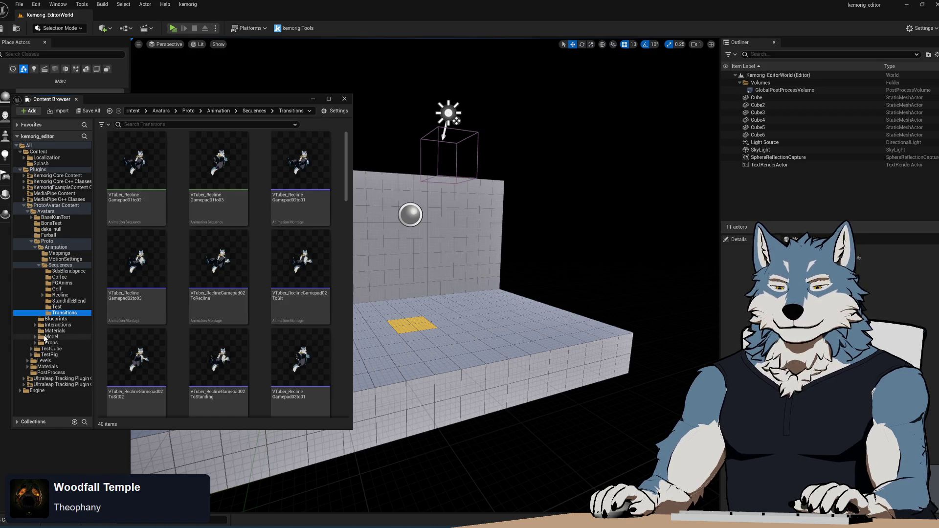
pyautogui.click(28, 361)
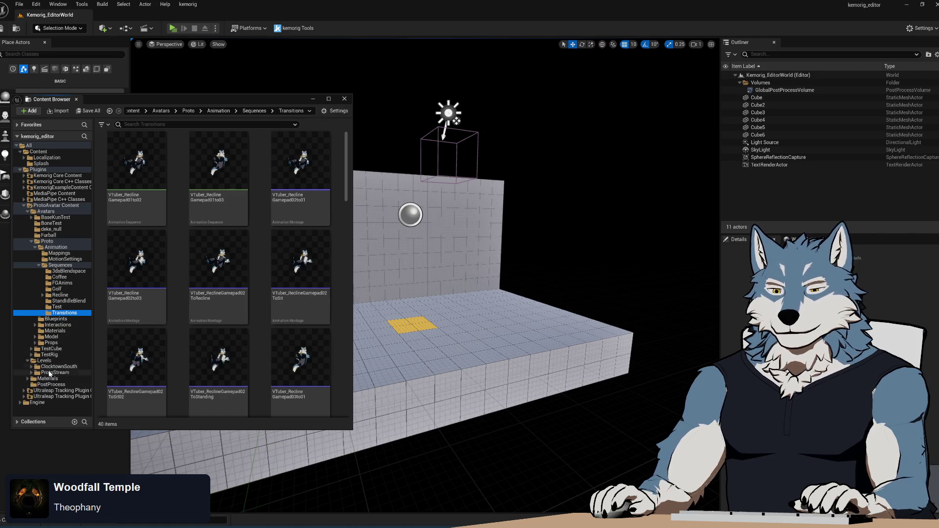
pyautogui.click(54, 373)
pyautogui.doubleClick(190, 162)
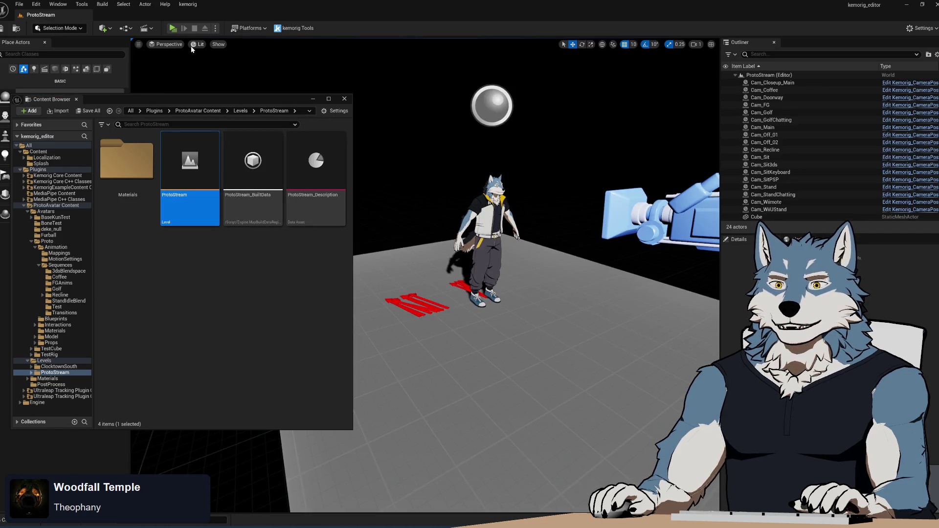
# Play-test SitKeyboard, Stand and Sit stance switches, then return to the VTuber_SitToReclineGamepad editor.
pyautogui.click(174, 29)
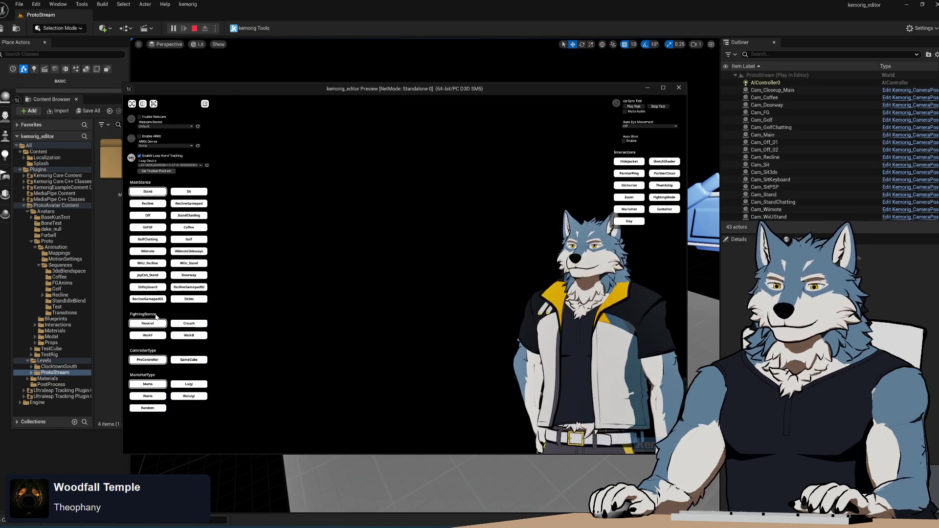
pyautogui.click(156, 290)
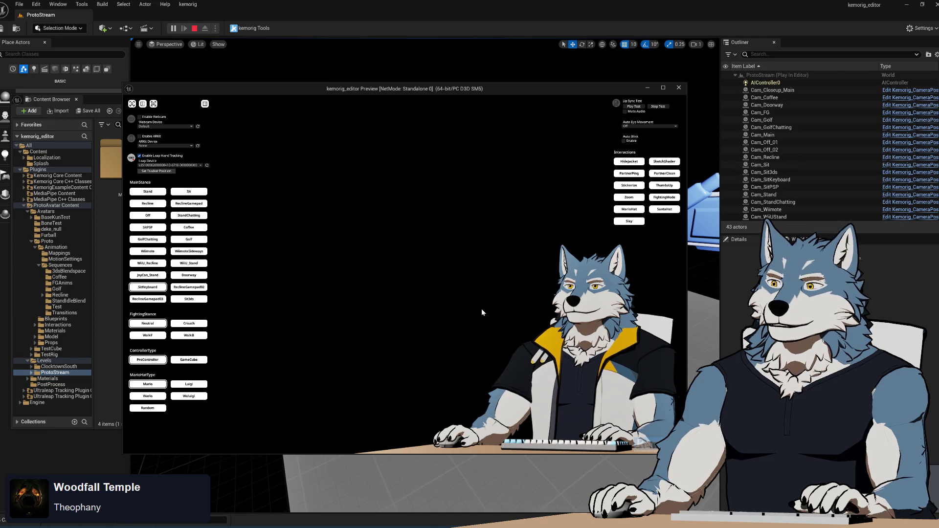
pyautogui.click(154, 194)
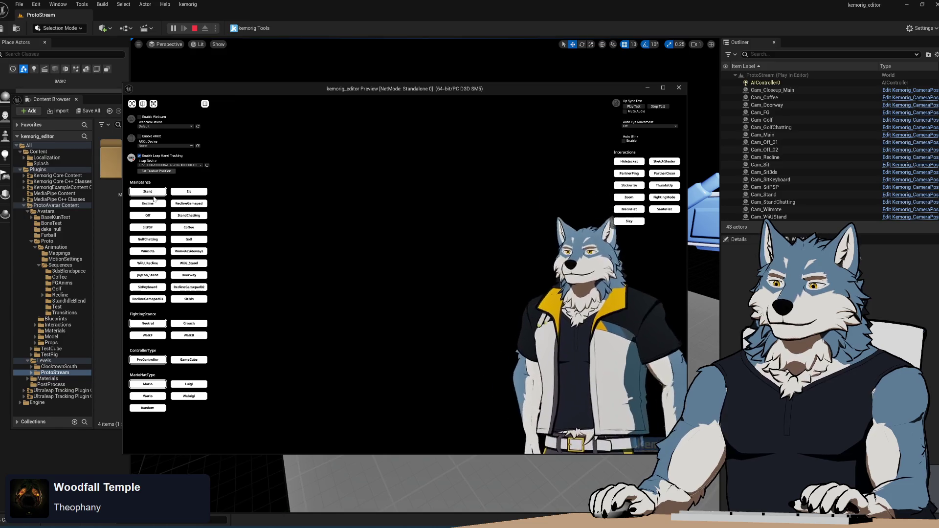
pyautogui.click(191, 195)
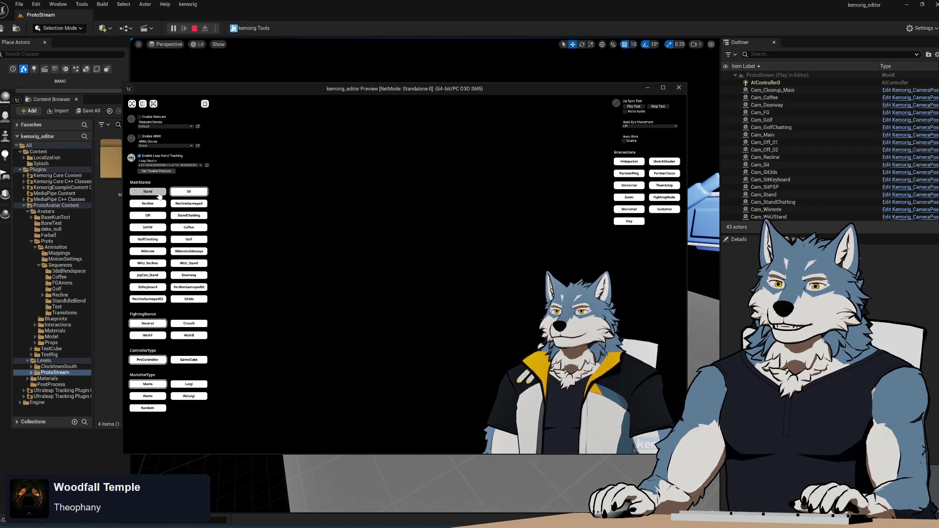
pyautogui.click(678, 88)
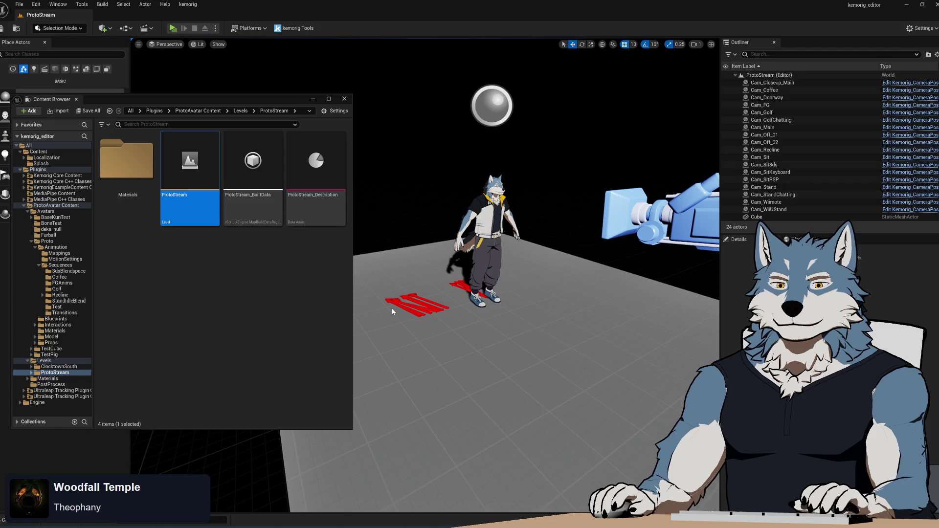
pyautogui.hotkey('alt', 'Tab')
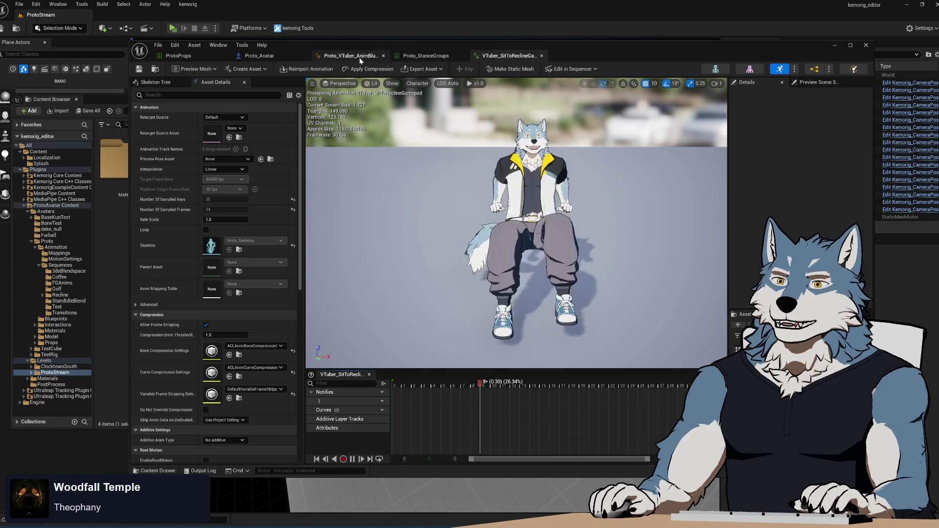
# Inspect the Stand entry's animation choices in Proto_StanceGroups without changing them.
pyautogui.click(421, 55)
pyautogui.scroll(-5, 586, 373)
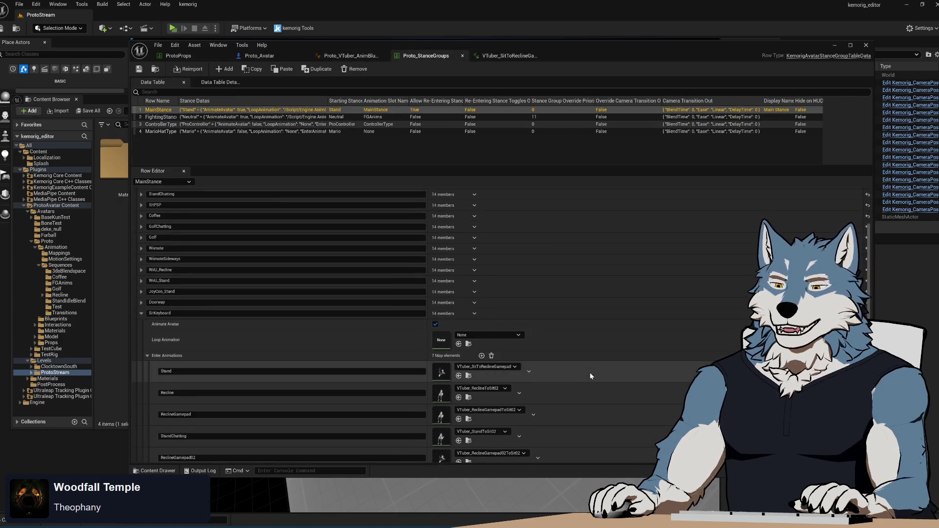
pyautogui.click(510, 284)
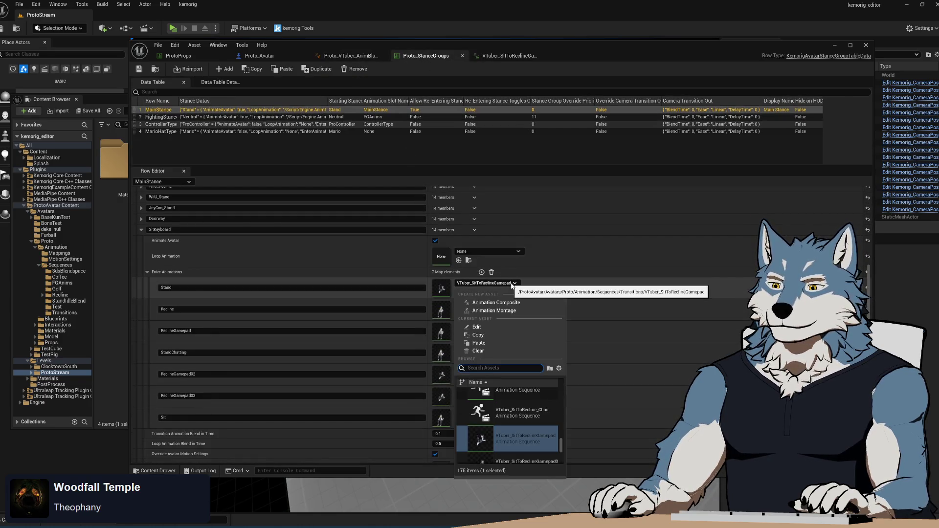
pyautogui.click(609, 294)
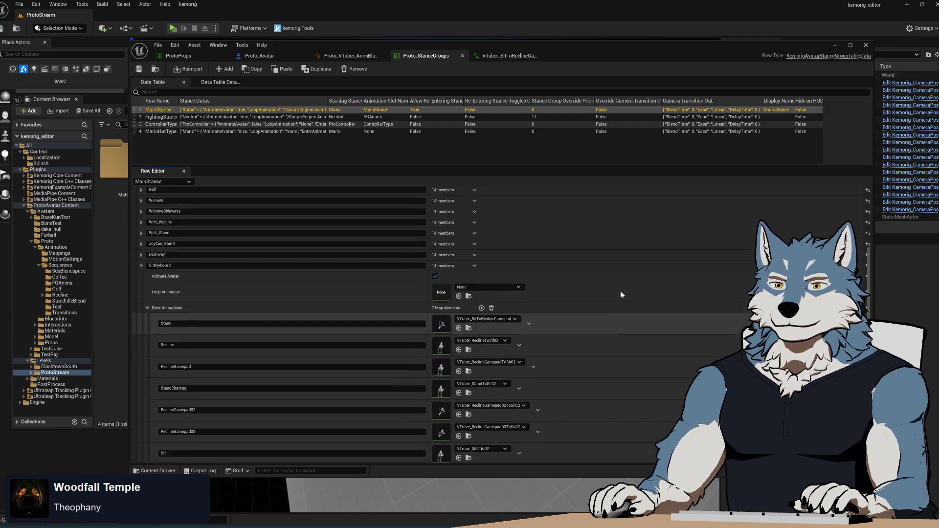
pyautogui.scroll(4, 621, 291)
pyautogui.scroll(-4, 621, 290)
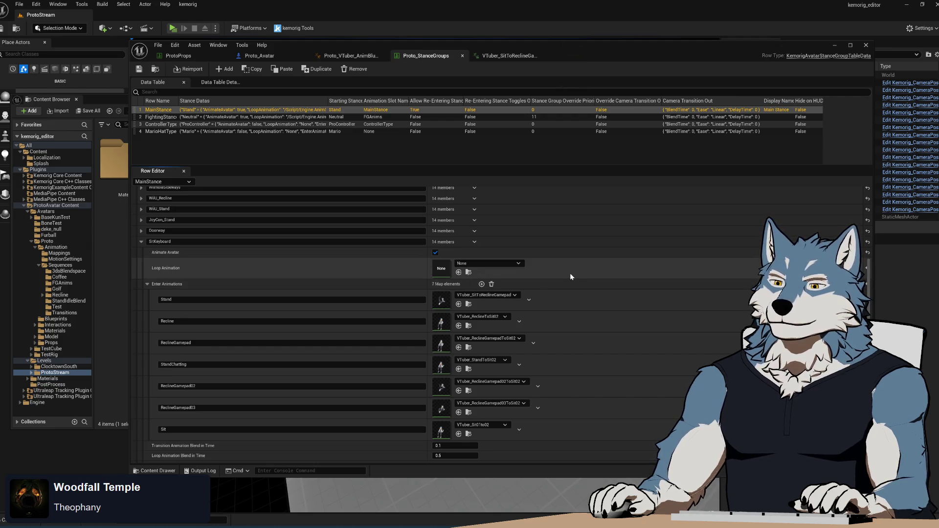
# Set SitKeyboard's loop animation to VTuber_SitIdle02 via a "sitidle" search and start a play session.
pyautogui.click(517, 263)
pyautogui.scroll(-10, 546, 391)
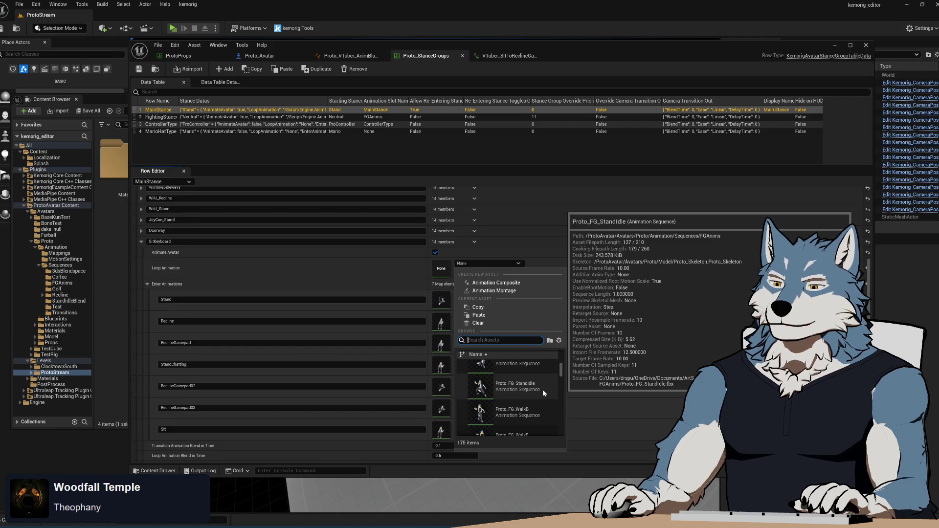
pyautogui.scroll(-5, 542, 389)
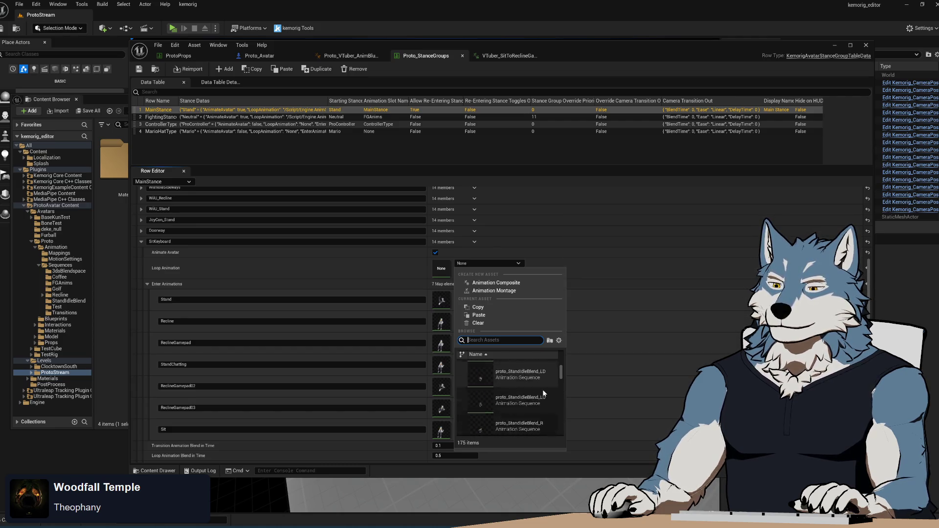
pyautogui.scroll(-5, 542, 391)
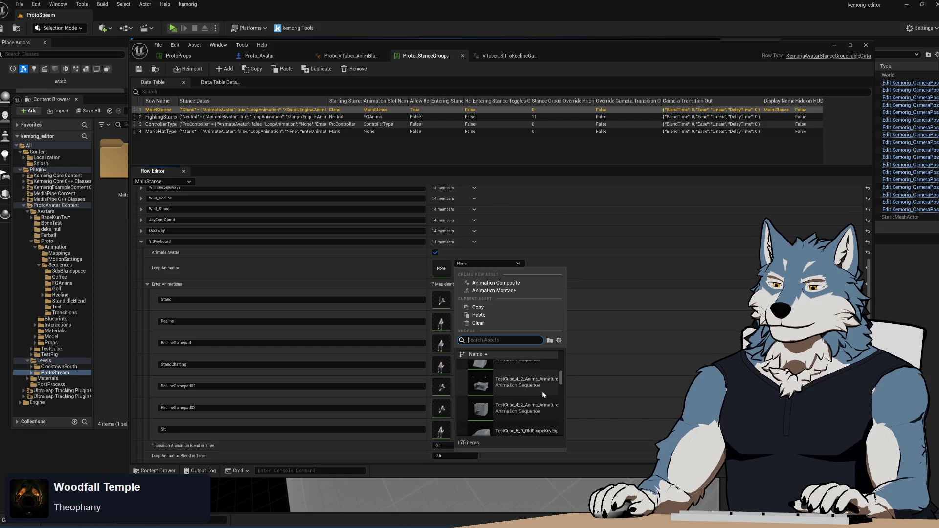
pyautogui.write('sitidle')
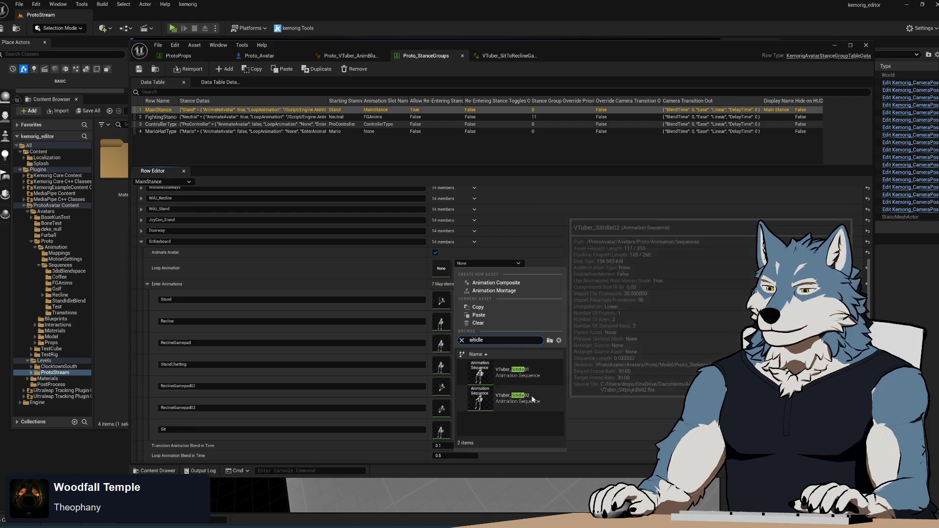
pyautogui.click(514, 381)
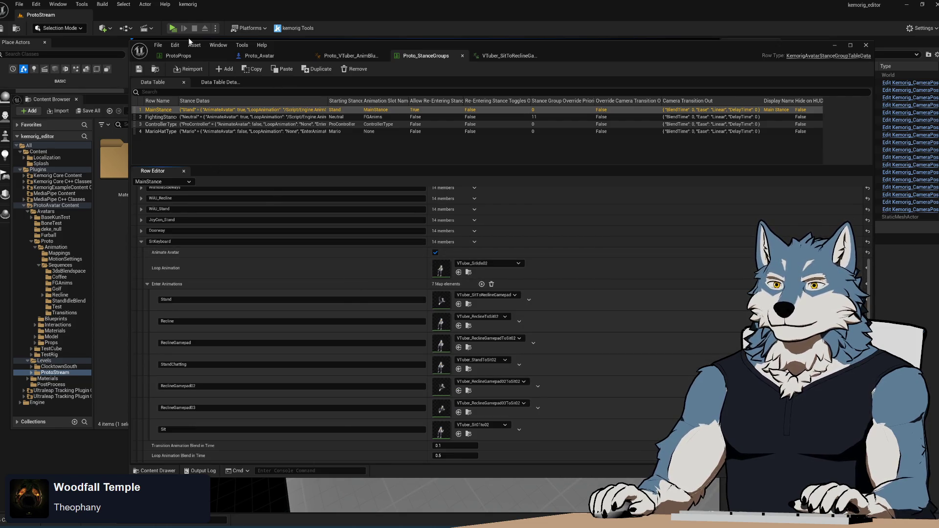
pyautogui.hotkey('alt', 'p')
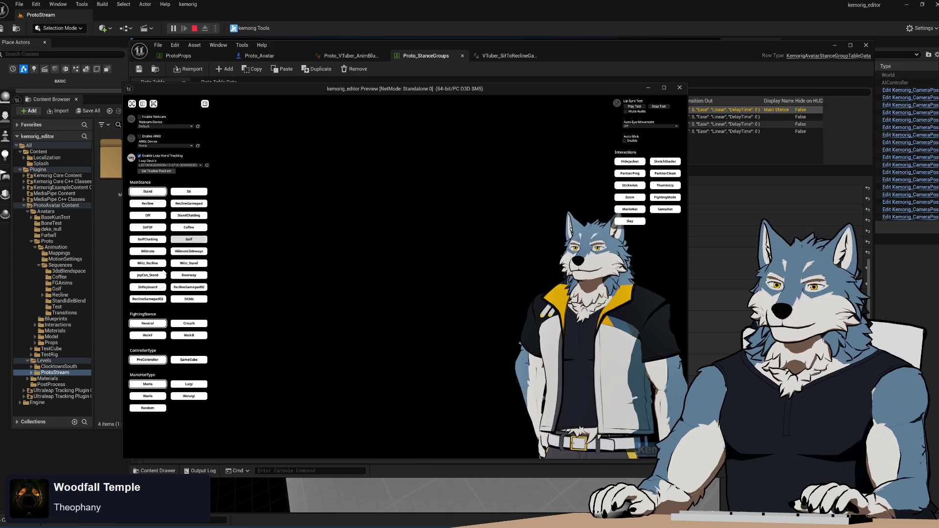
# Switch the previewed wolf avatar to SitKeyboard to see it seated at the keyboard looping VTuber_SitIdle02.
pyautogui.click(157, 290)
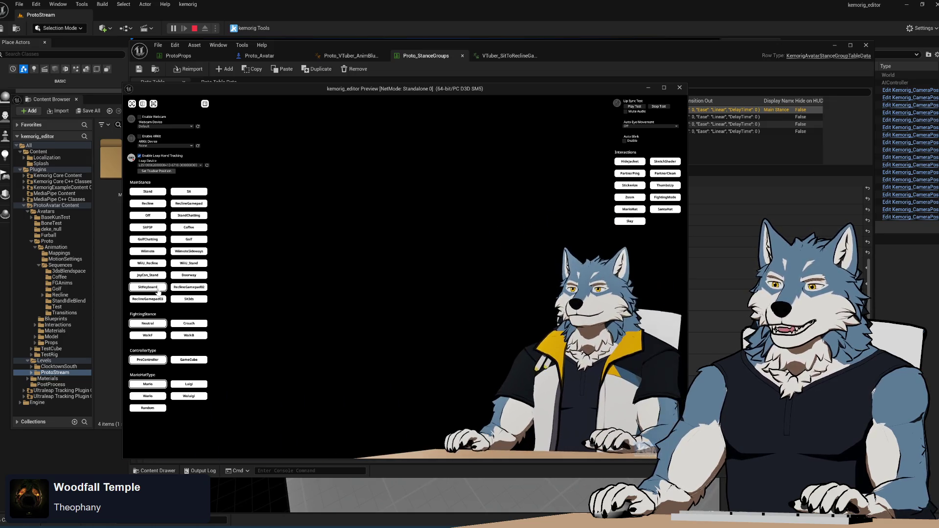